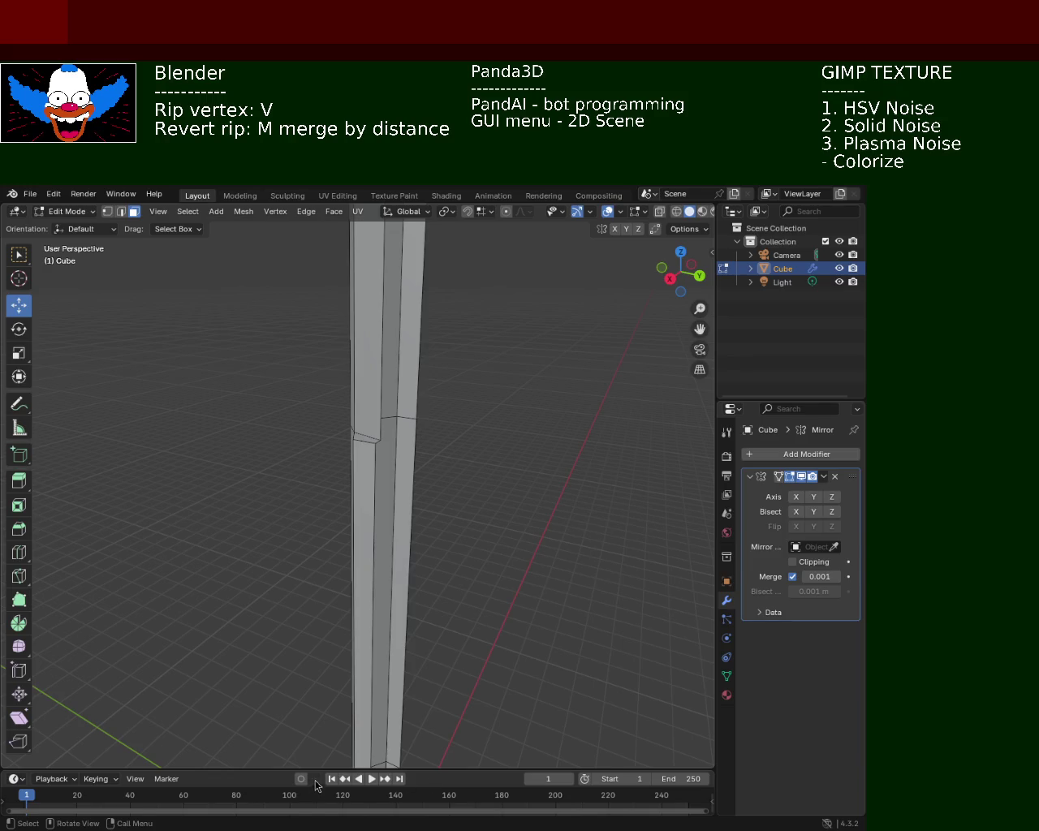
- Enable the Mirror modifier's Y axis so the bent arm and lamp head mirror onto the pole
middle_click_drag(569, 375, 495, 385)
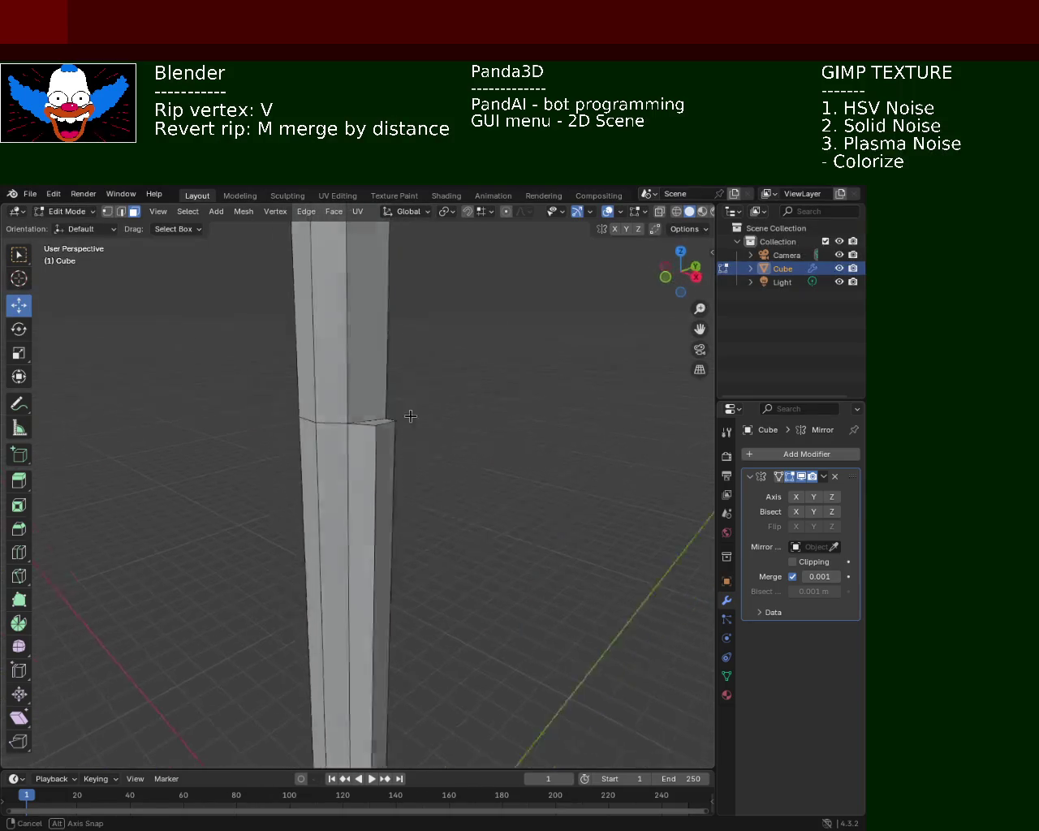
middle_click_drag(495, 385, 401, 455)
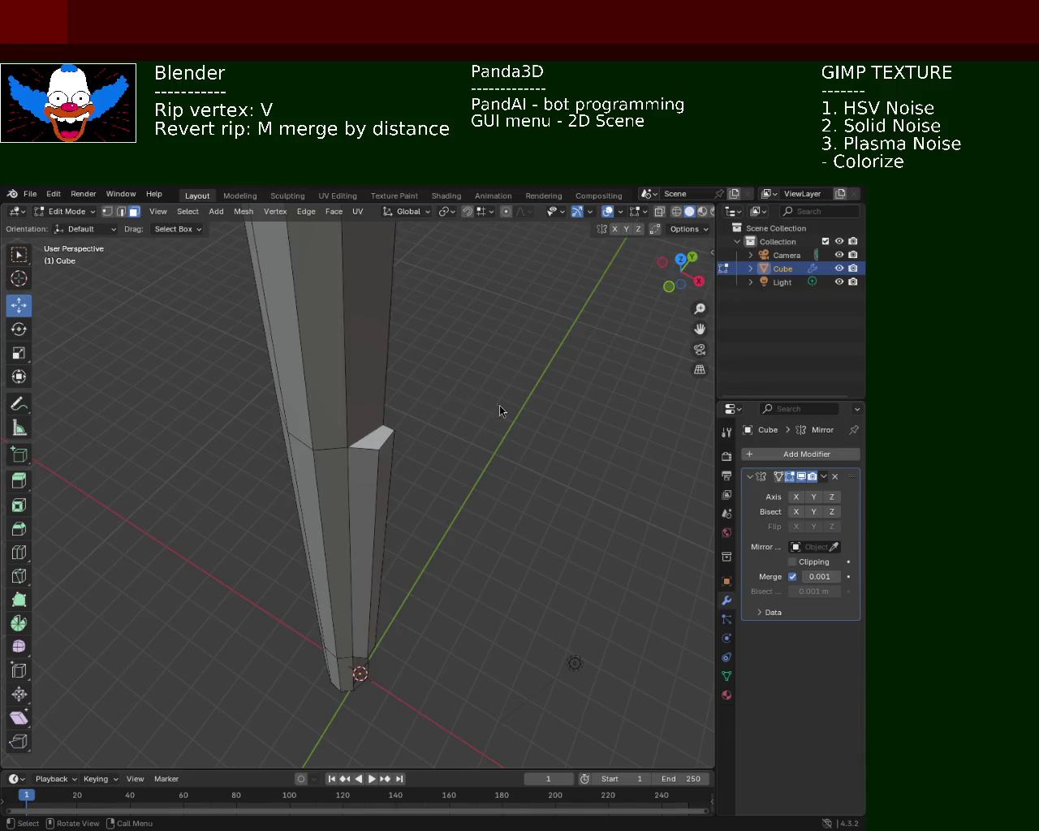
middle_click_drag(499, 409, 519, 422)
left_click(813, 496)
mouse_move(454, 419)
middle_mouse_down()
mouse_move(450, 528)
mouse_move(490, 443)
mouse_move(479, 487)
middle_mouse_up()
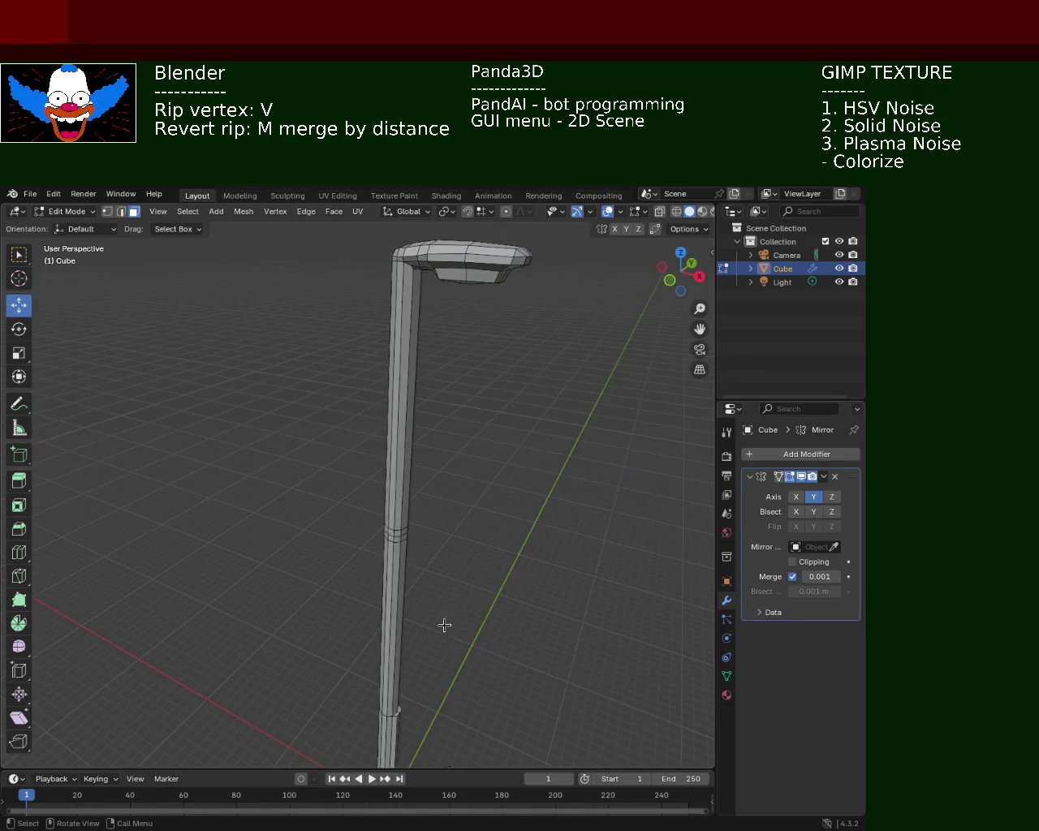
middle_click_drag(440, 612, 365, 550)
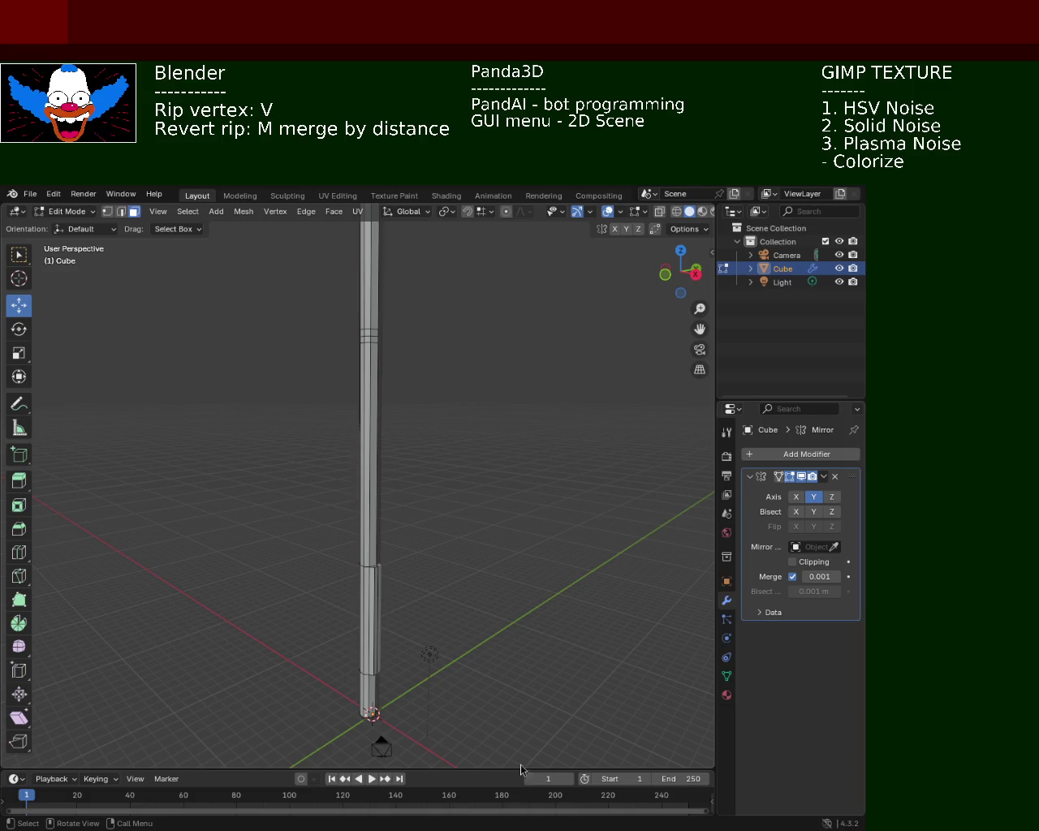
mouse_move(486, 428)
middle_mouse_down()
mouse_move(482, 494)
mouse_move(440, 413)
mouse_move(447, 400)
mouse_move(413, 482)
mouse_move(462, 511)
middle_mouse_up()
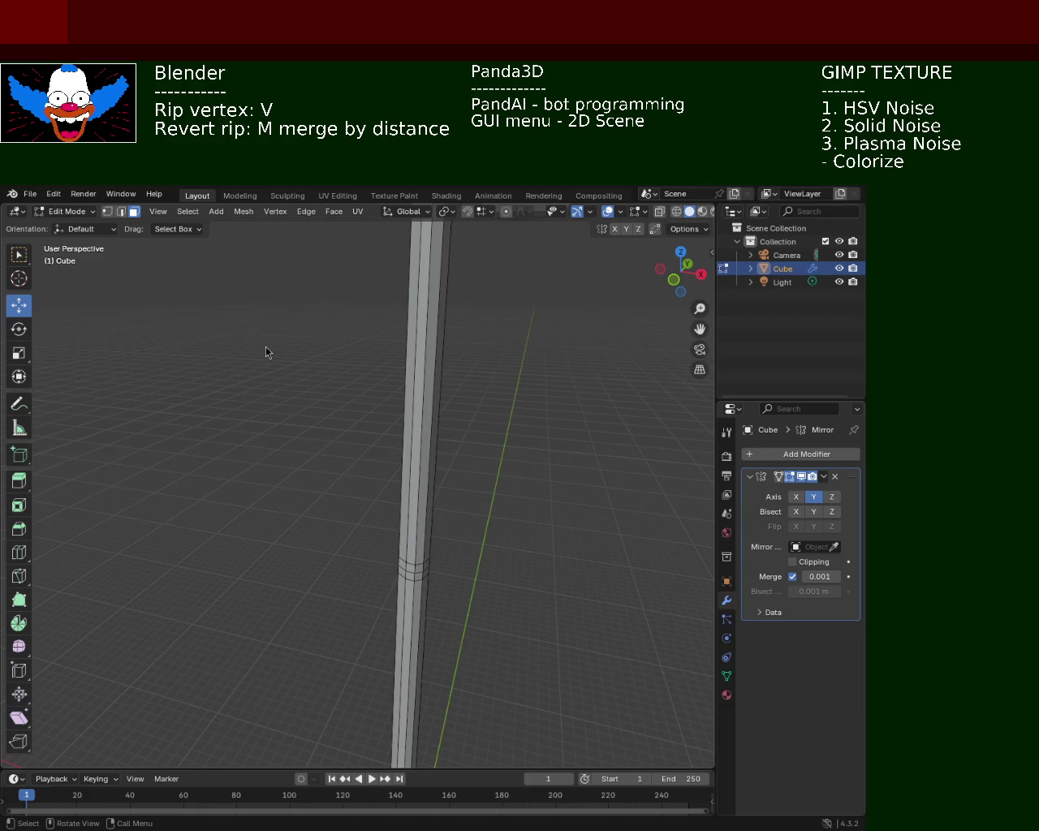
mouse_move(557, 334)
middle_mouse_down()
mouse_move(399, 498)
mouse_move(529, 515)
mouse_move(371, 441)
mouse_move(359, 413)
mouse_move(406, 359)
mouse_move(447, 494)
mouse_move(547, 350)
mouse_move(429, 362)
mouse_move(437, 385)
middle_mouse_up()
- Save the lamp scene to light_pole_1.blend
key("ctrl+s")
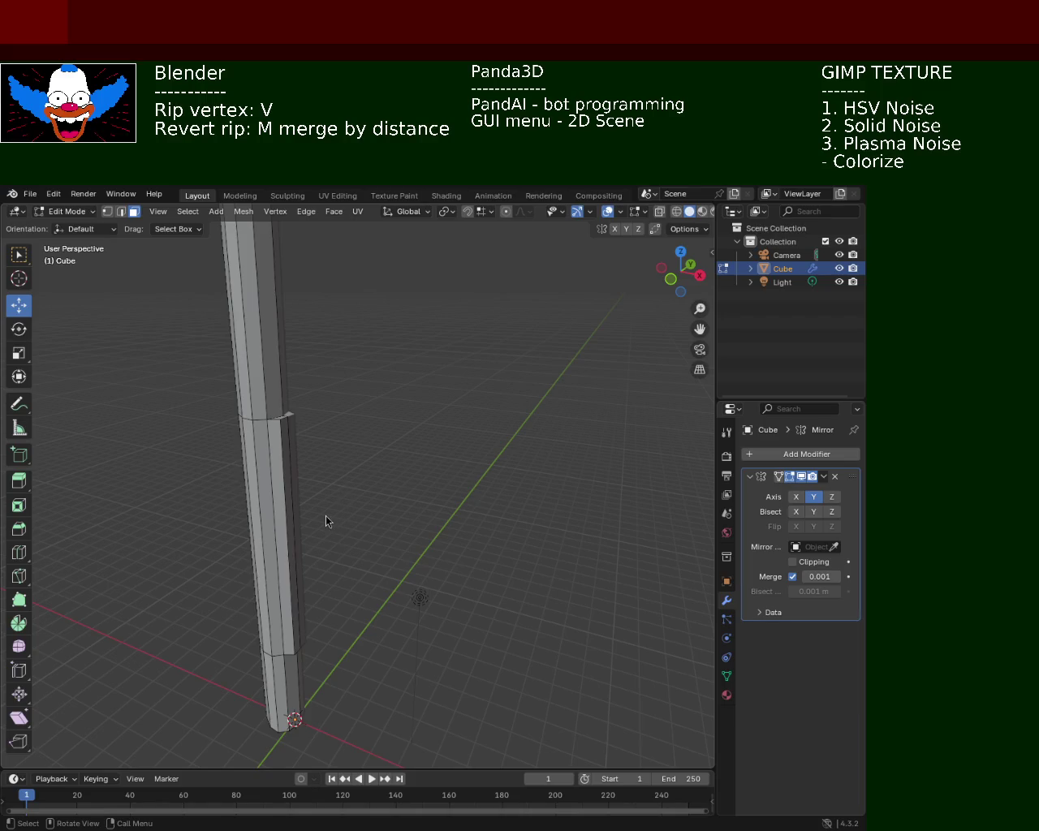
mouse_move(495, 521)
middle_mouse_down()
mouse_move(422, 498)
mouse_move(460, 514)
mouse_move(399, 537)
mouse_move(398, 419)
mouse_move(408, 521)
middle_mouse_up()
mouse_move(411, 422)
middle_mouse_down("ctrl")
mouse_move(406, 560)
mouse_move(348, 563)
mouse_move(324, 524)
mouse_move(337, 550)
mouse_move(402, 541)
middle_mouse_up("ctrl")
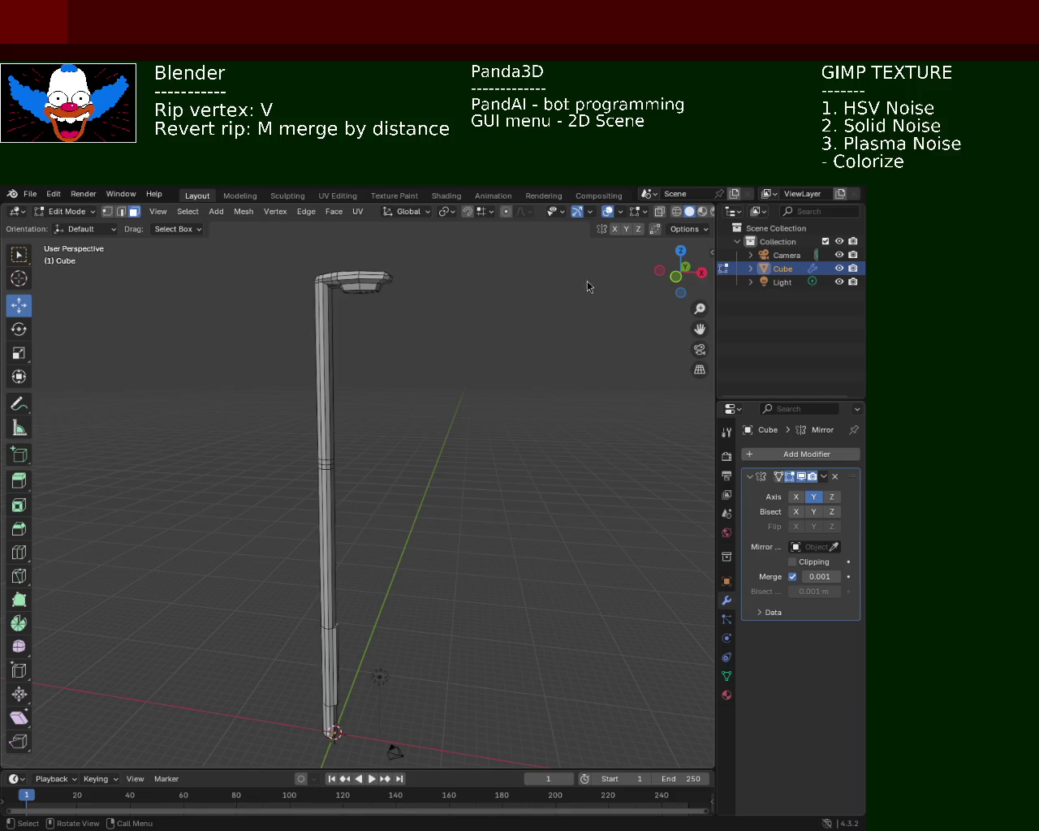
mouse_move(496, 462)
middle_mouse_down()
mouse_move(396, 463)
mouse_move(399, 366)
middle_mouse_up()
- Select the lamp head's underside faces and raise them about 0.15 m along Z
middle_click_drag(436, 412, 425, 458, "shift")
scroll(425, 458, "up", 2)
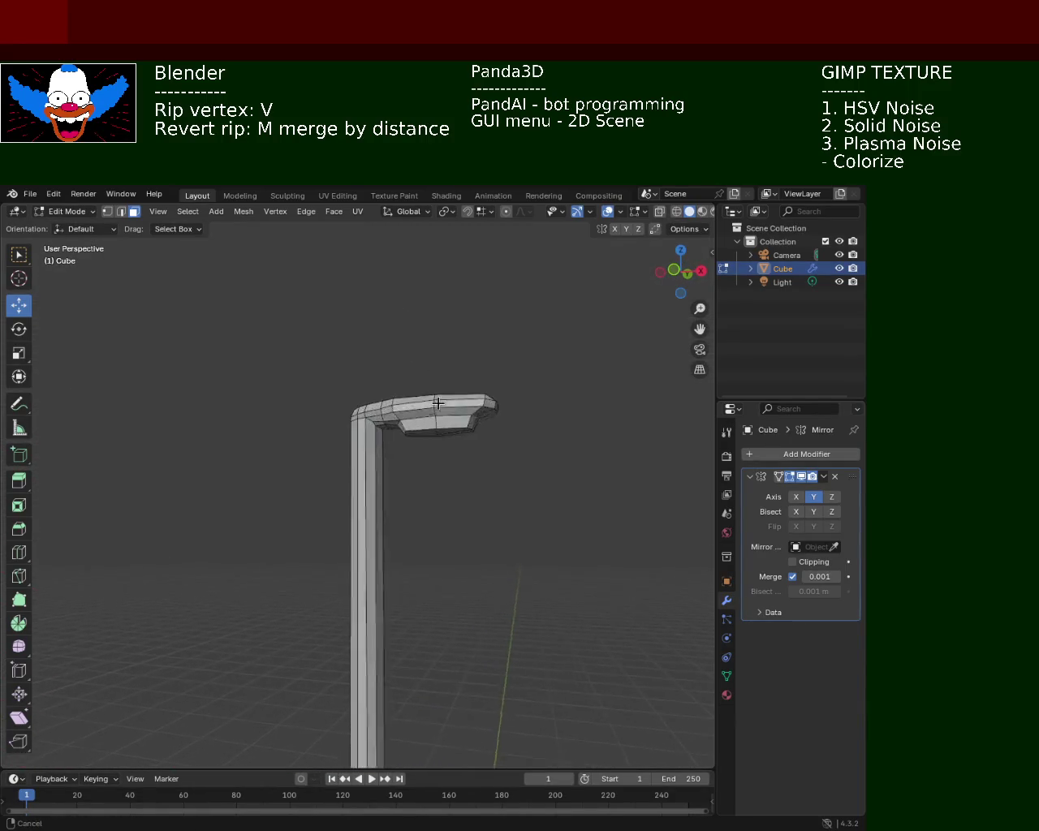
scroll(493, 378, "up", 5)
middle_click_drag(493, 378, 424, 399, "shift")
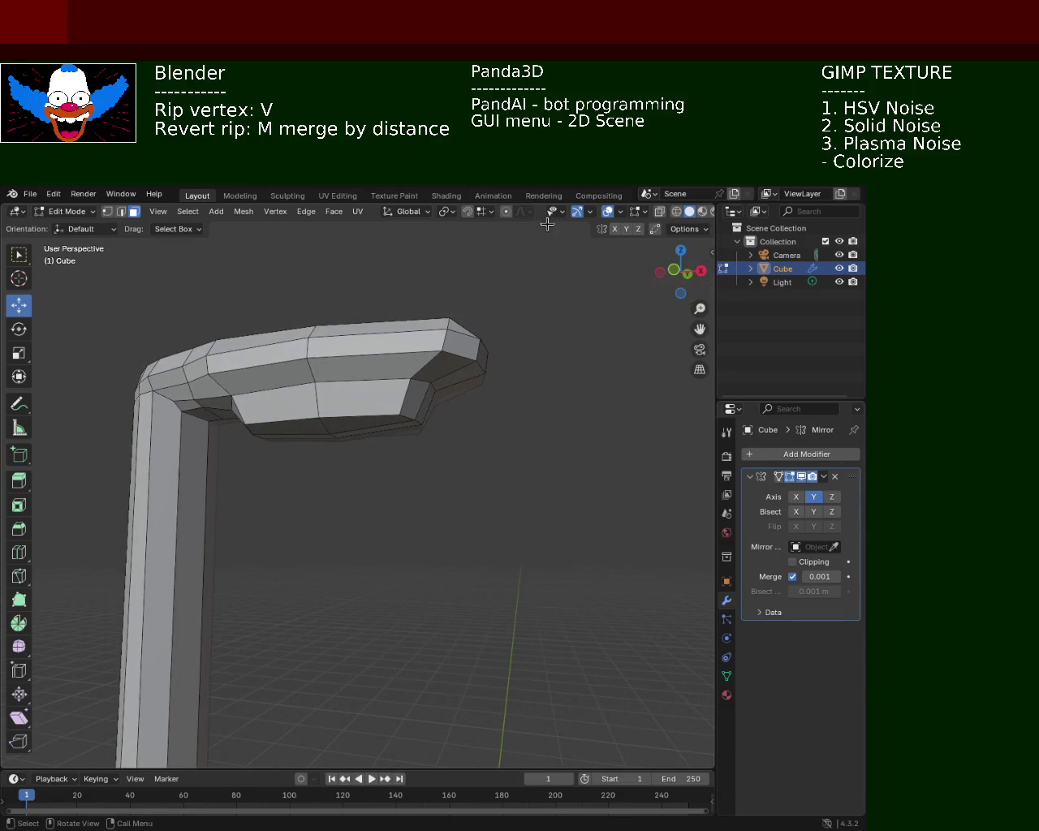
left_click(357, 407)
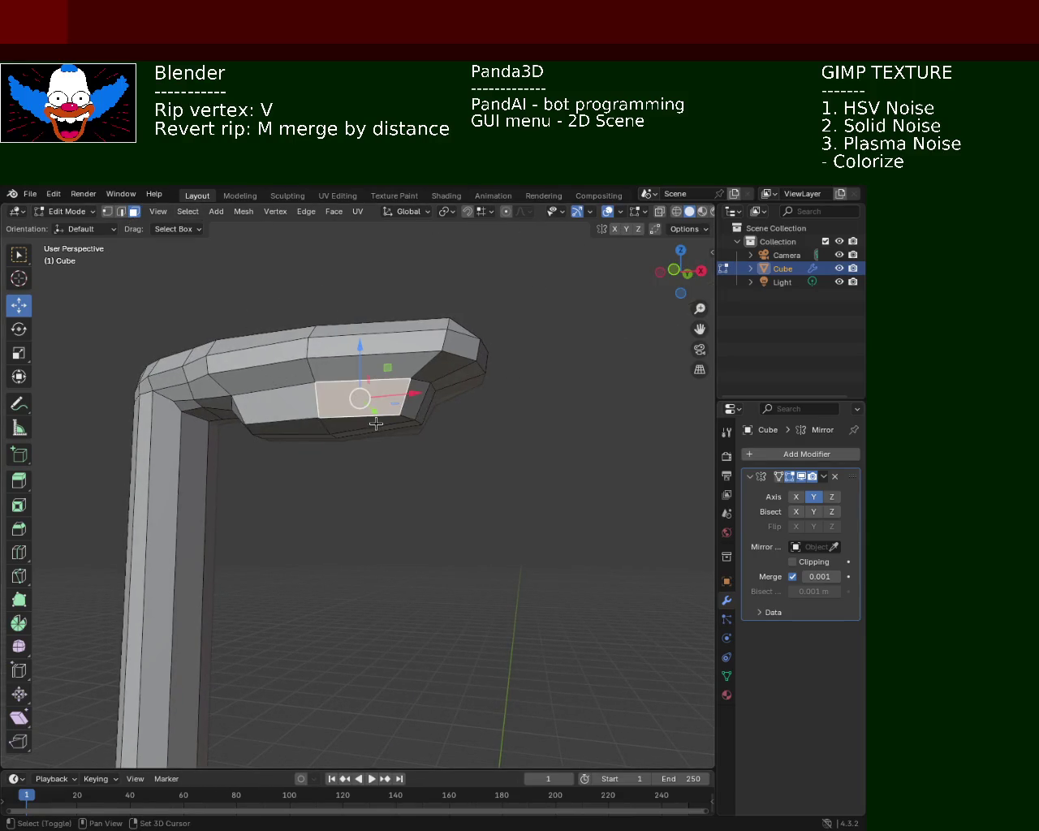
left_click(370, 426)
left_click(303, 433, "shift")
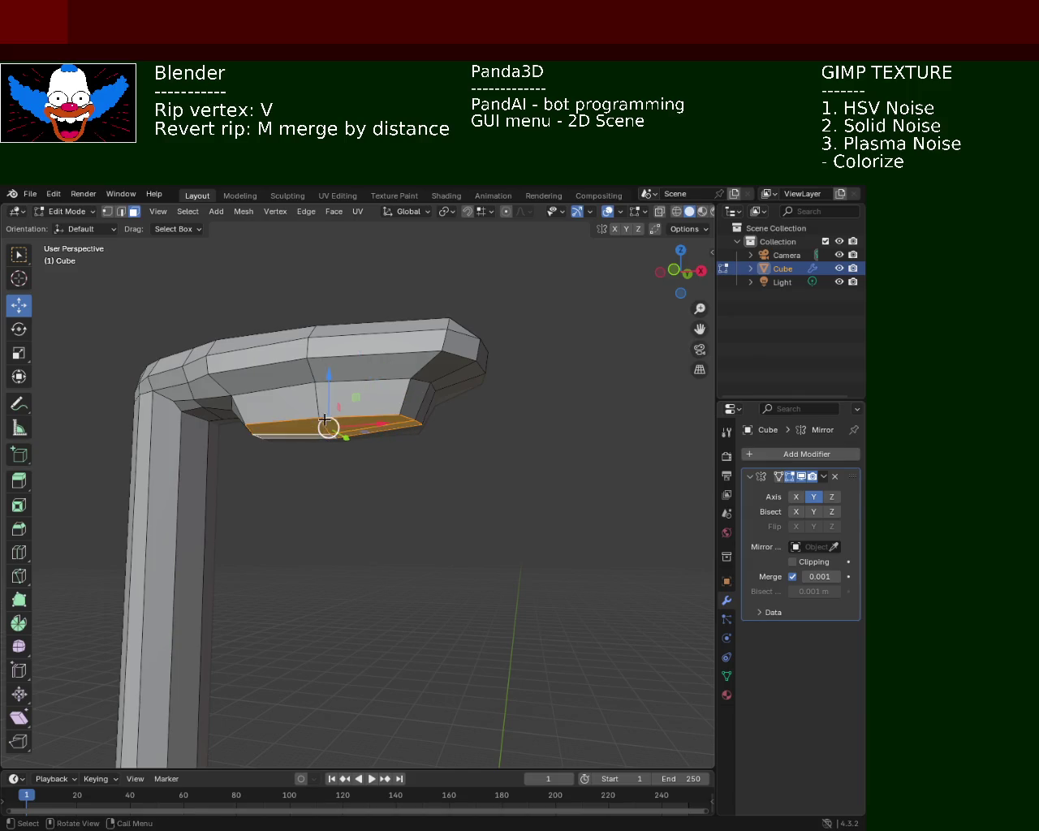
key("g")
key("z")
left_click(323, 385)
mouse_move(547, 529)
middle_mouse_down()
mouse_move(438, 438)
mouse_move(414, 389)
middle_mouse_up()
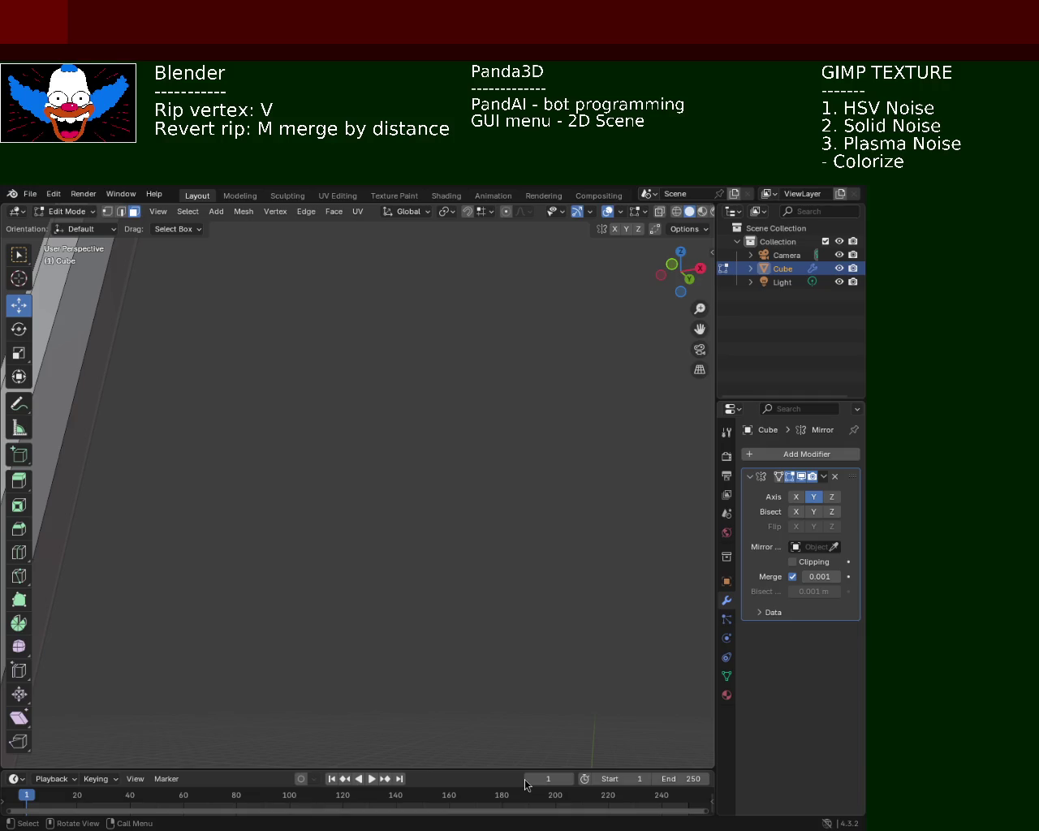
- Zoom in and select the edge loop beneath the lamp head
mouse_move(481, 376)
middle_mouse_down()
mouse_move(482, 484)
mouse_move(401, 544)
mouse_move(442, 436)
mouse_move(575, 520)
mouse_move(466, 475)
mouse_move(396, 429)
mouse_move(403, 454)
middle_mouse_up()
scroll(403, 454, "up", 1)
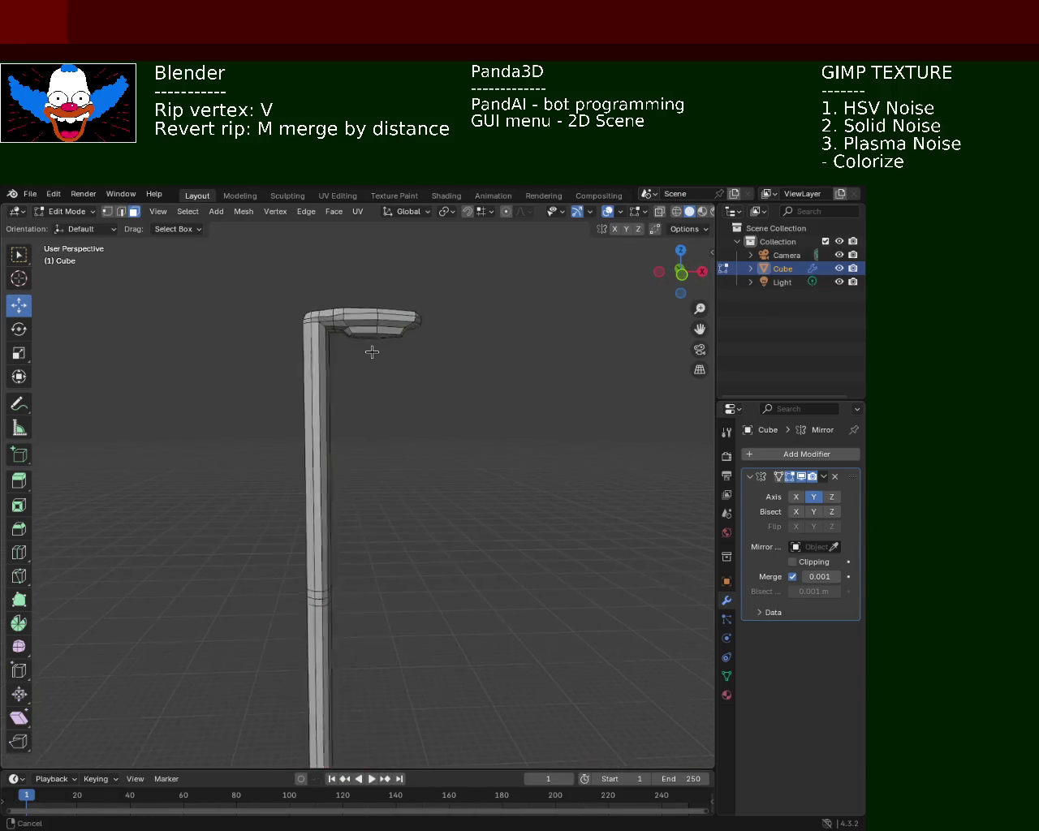
scroll(366, 341, "up", 2)
scroll(441, 424, "up", 1)
scroll(434, 347, "up", 1)
scroll(434, 348, "up", 1)
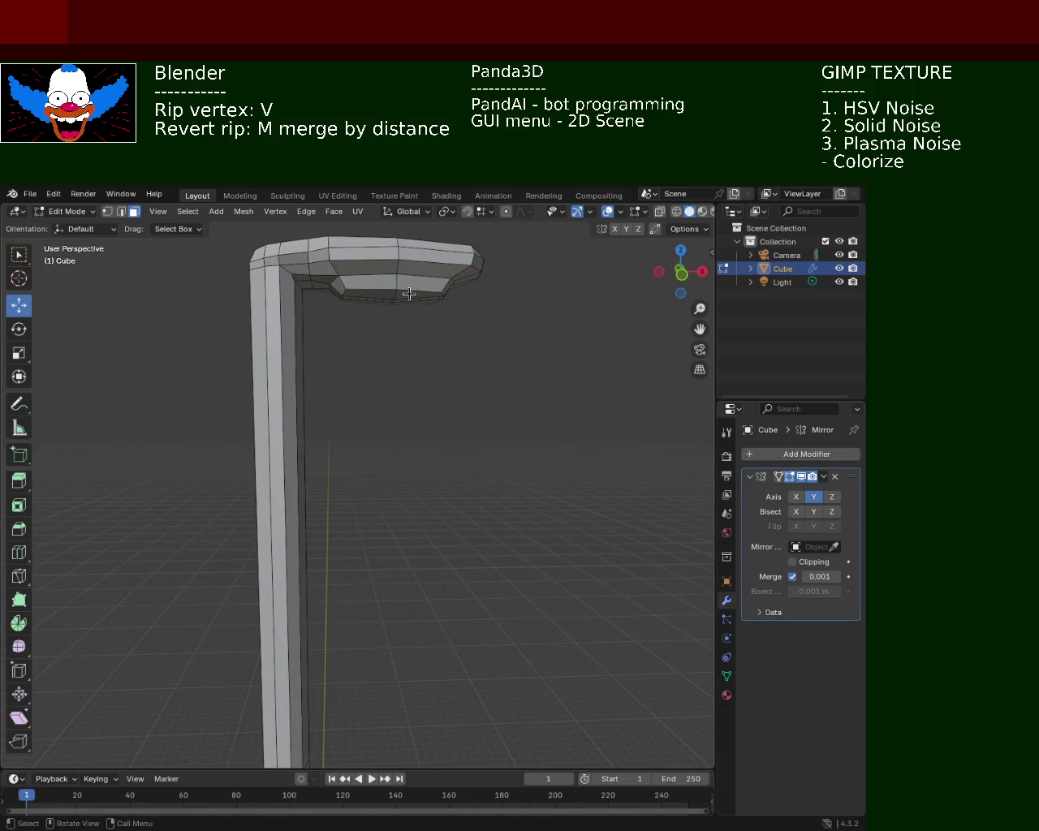
left_click(404, 290)
left_click(404, 290, "alt+shift")
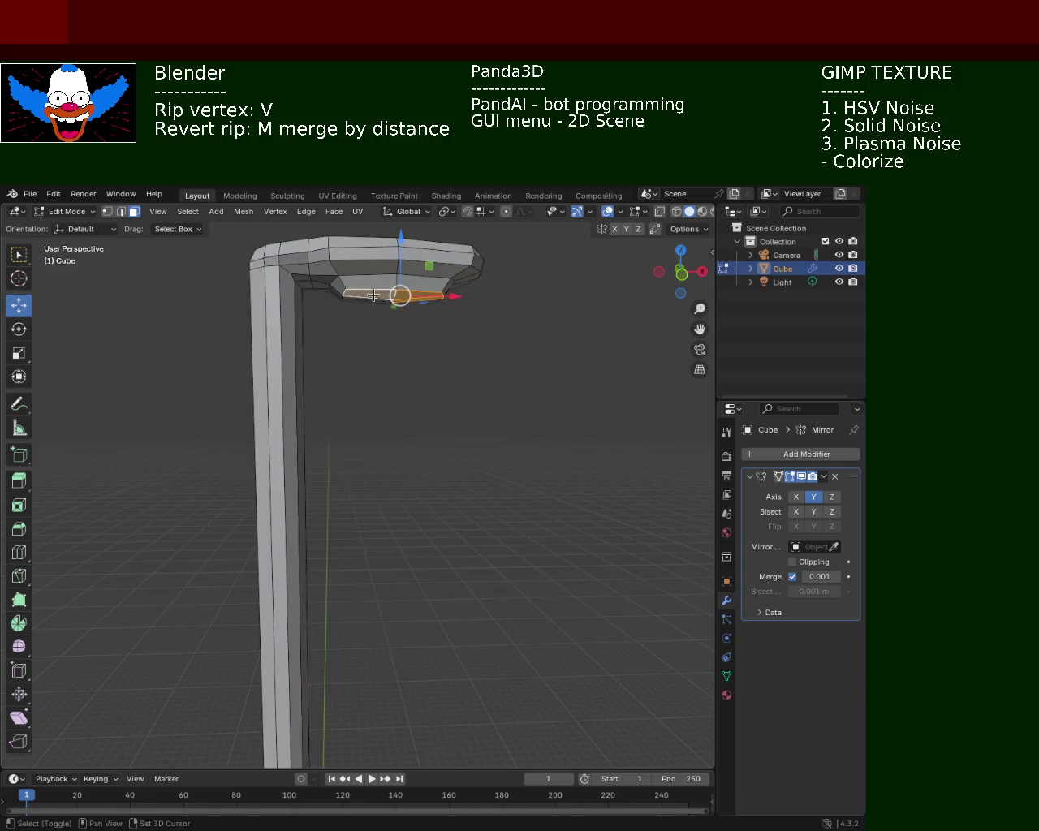
left_click(392, 295, "alt+shift")
- Lower that loop about 0.065 m along Z and save light_pole_1.blend
key("g")
key("z")
left_click(465, 360)
key("alt+a")
key("ctrl+s")
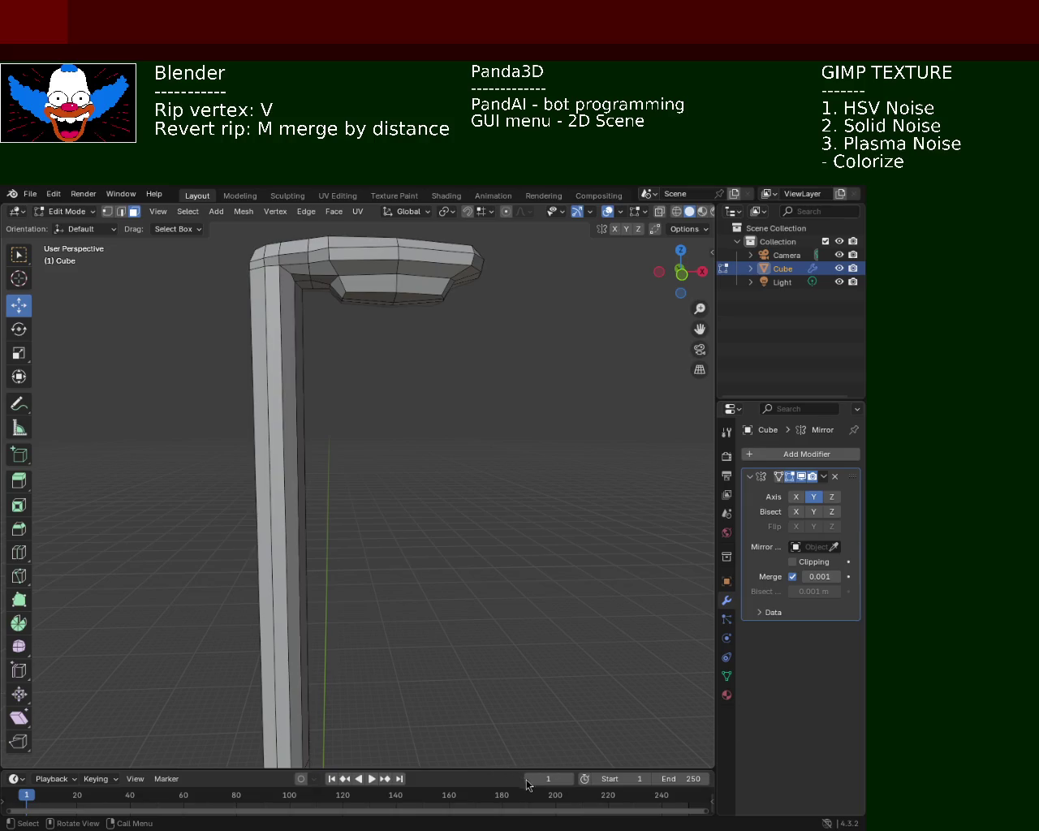
- Turn on X-ray wireframe shading and box-select the lamp's upper part
mouse_move(432, 329)
middle_mouse_down("ctrl")
mouse_move(433, 522)
mouse_move(411, 440)
mouse_move(374, 416)
mouse_move(374, 394)
mouse_move(395, 438)
middle_mouse_up("ctrl")
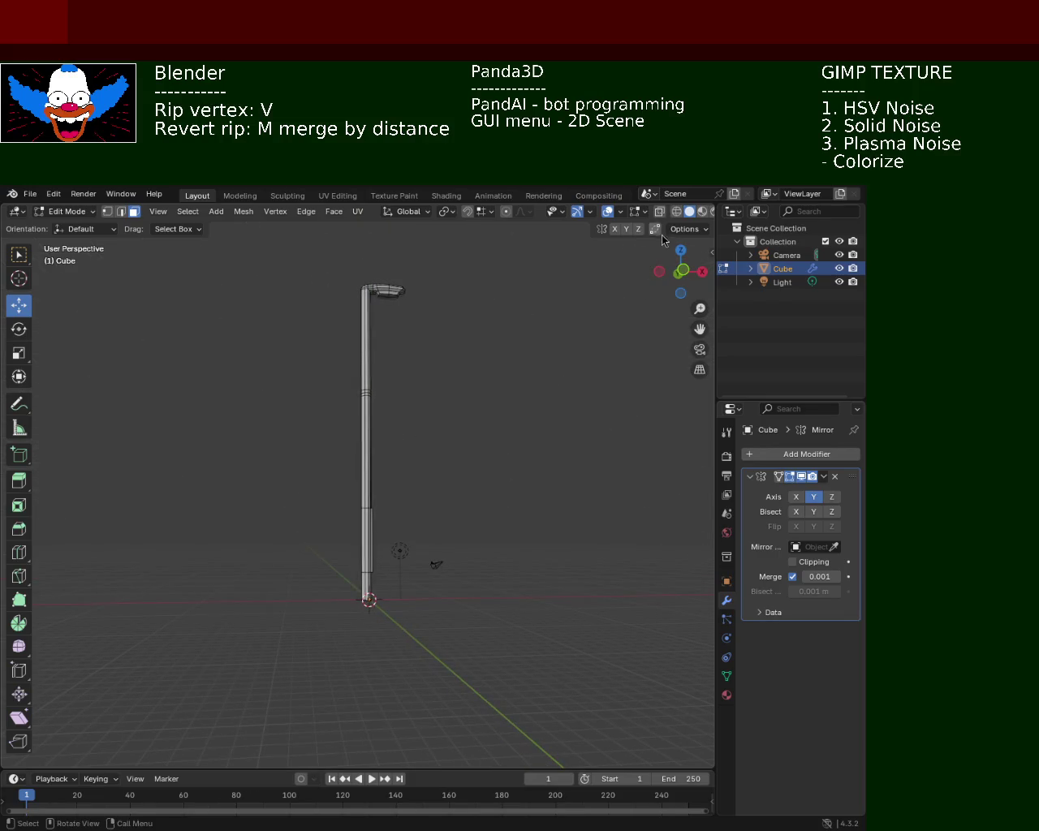
left_click(676, 211)
mouse_move(382, 316)
middle_mouse_down()
mouse_move(325, 332)
mouse_move(317, 278)
middle_mouse_up()
mouse_move(329, 257)
left_mouse_down()
mouse_move(452, 359)
mouse_move(474, 398)
left_mouse_up()
mouse_move(395, 378)
middle_mouse_down()
mouse_move(377, 365)
mouse_move(388, 410)
mouse_move(438, 364)
middle_mouse_up()
key("alt+a")
- Set the selection mode to vertices plus faces
left_click(363, 365)
left_click(104, 218)
left_click(423, 393)
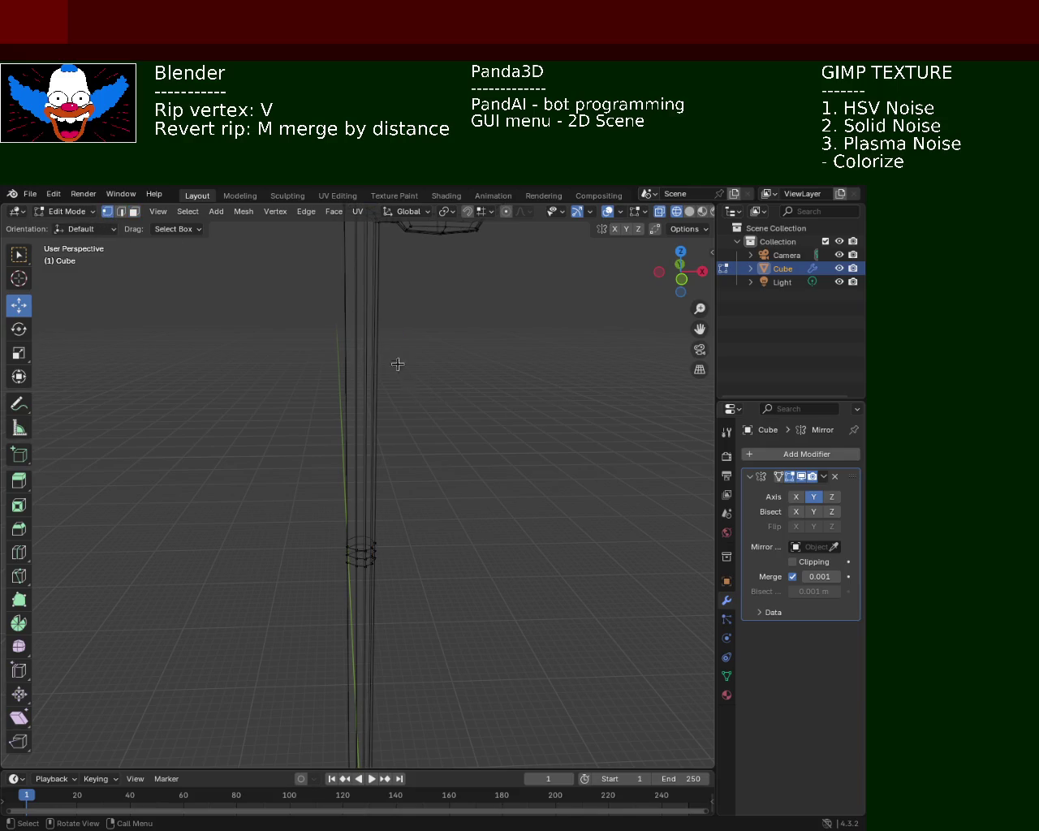
left_click(133, 213, "shift")
mouse_move(411, 356)
middle_mouse_down("shift")
mouse_move(452, 376)
mouse_move(341, 372)
mouse_move(335, 345)
mouse_move(395, 343)
mouse_move(350, 367)
mouse_move(389, 390)
mouse_move(415, 429)
mouse_move(447, 431)
mouse_move(411, 438)
middle_mouse_up("shift")
- Box-select the lamp head and upper pole vertices, move them along Z in solid shading, then deselect
left_click(107, 212)
left_click_drag(298, 256, 560, 413)
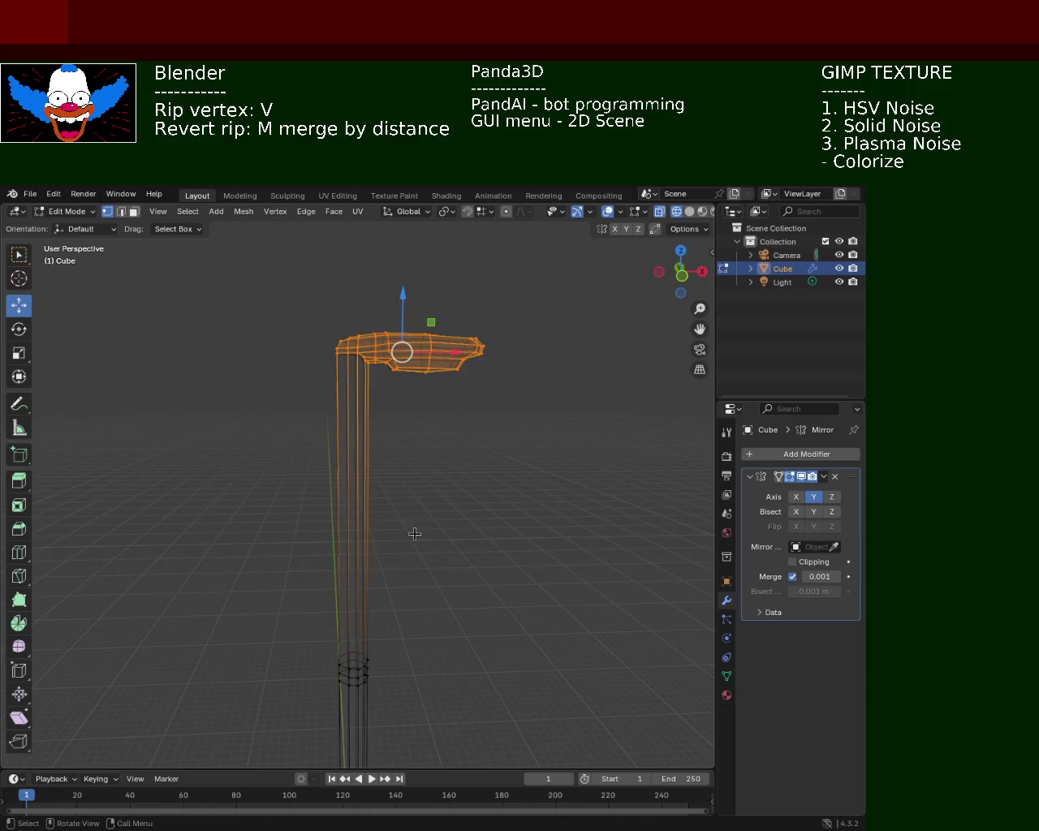
middle_click_drag(414, 531, 392, 397)
left_click_drag(395, 298, 403, 437)
left_click(689, 211)
mouse_move(475, 510)
middle_mouse_down()
mouse_move(393, 509)
mouse_move(376, 394)
middle_mouse_up()
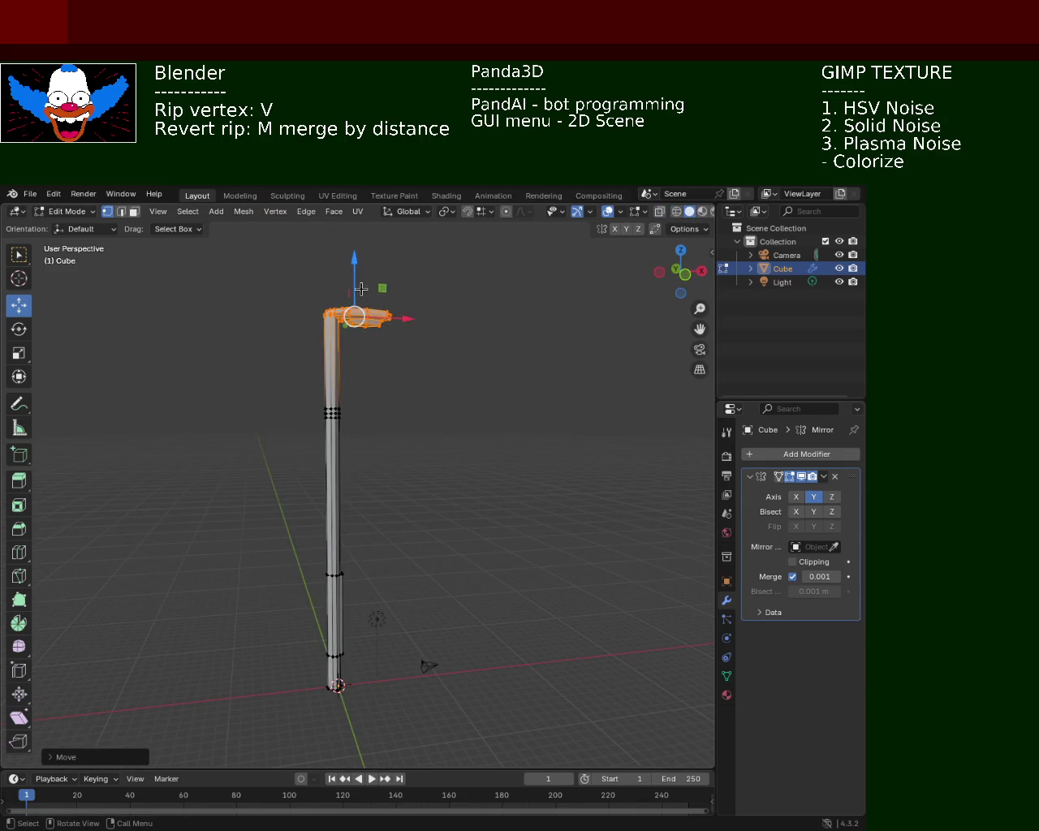
left_click_drag(361, 288, 361, 219)
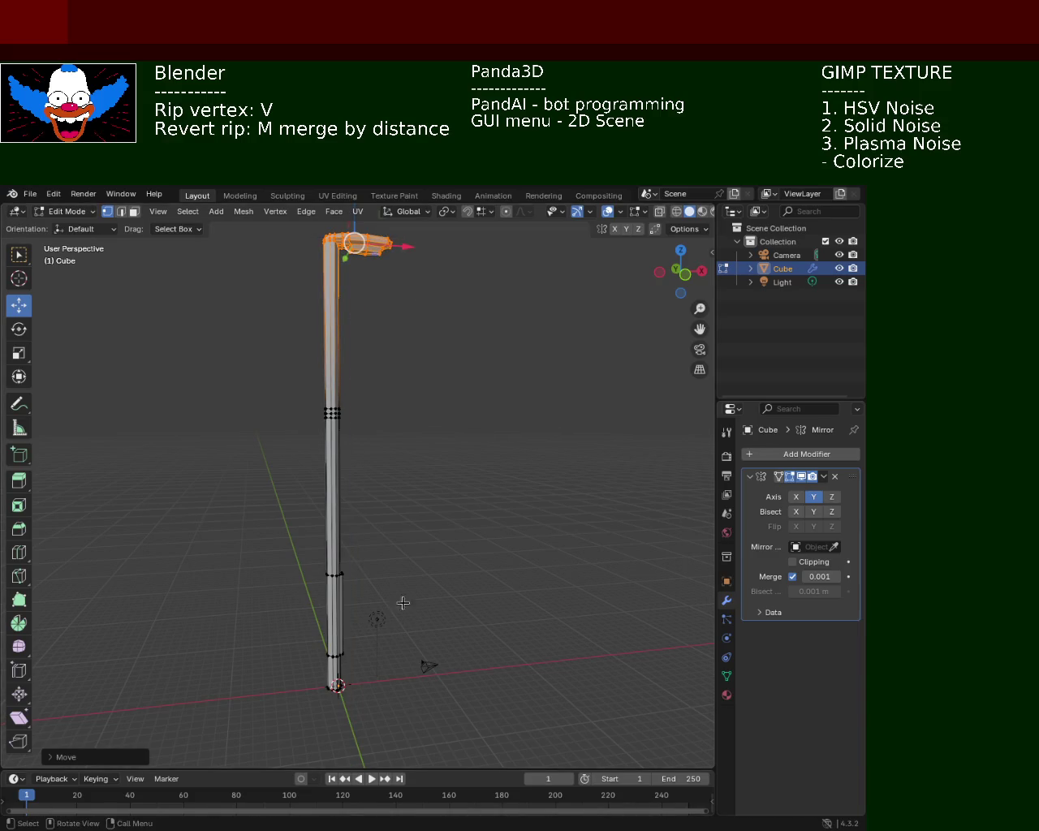
mouse_move(397, 600)
middle_mouse_down()
mouse_move(316, 545)
mouse_move(341, 543)
middle_mouse_up()
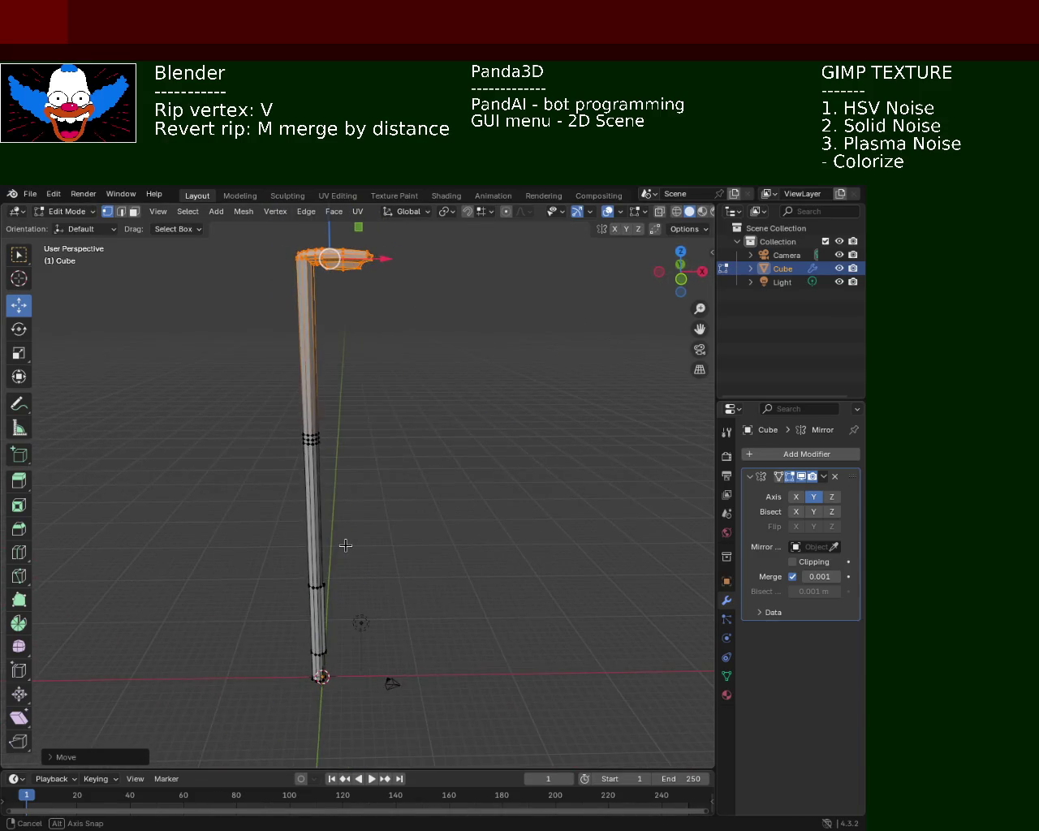
left_click(421, 443)
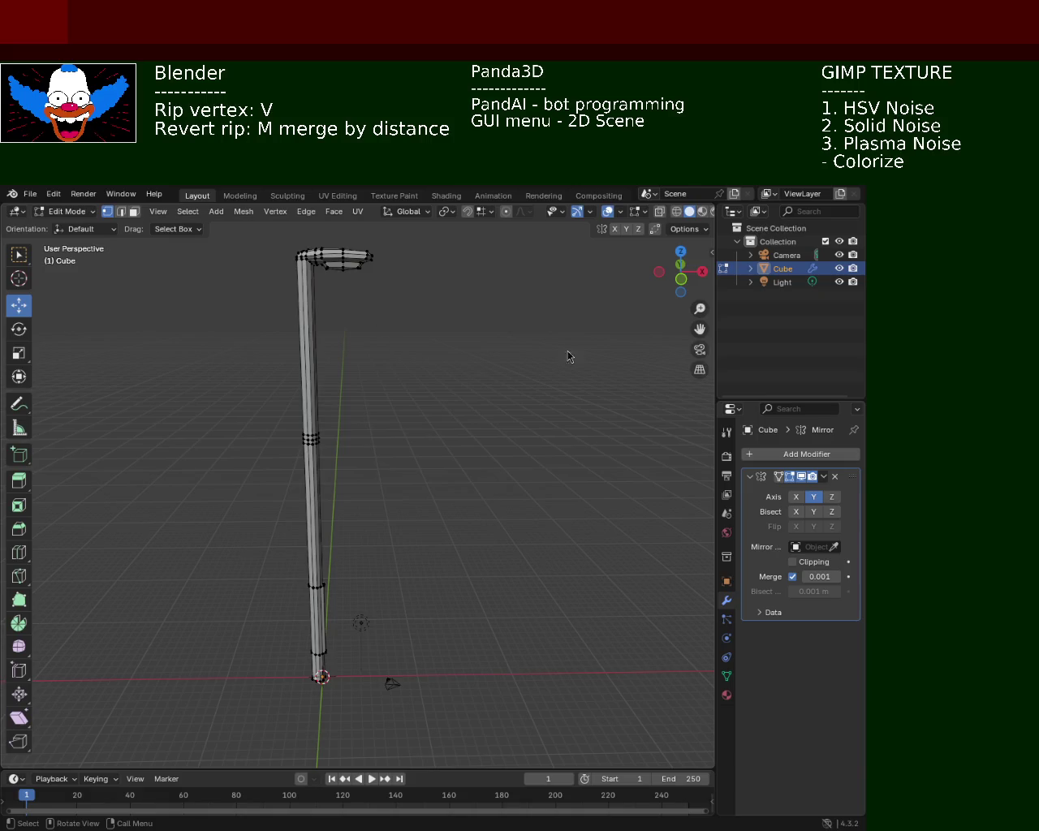
- Zoom out and pan until the whole lamp post, base to lamp head, is framed
middle_click_drag(404, 297, 395, 393)
scroll(385, 316, "up", 5)
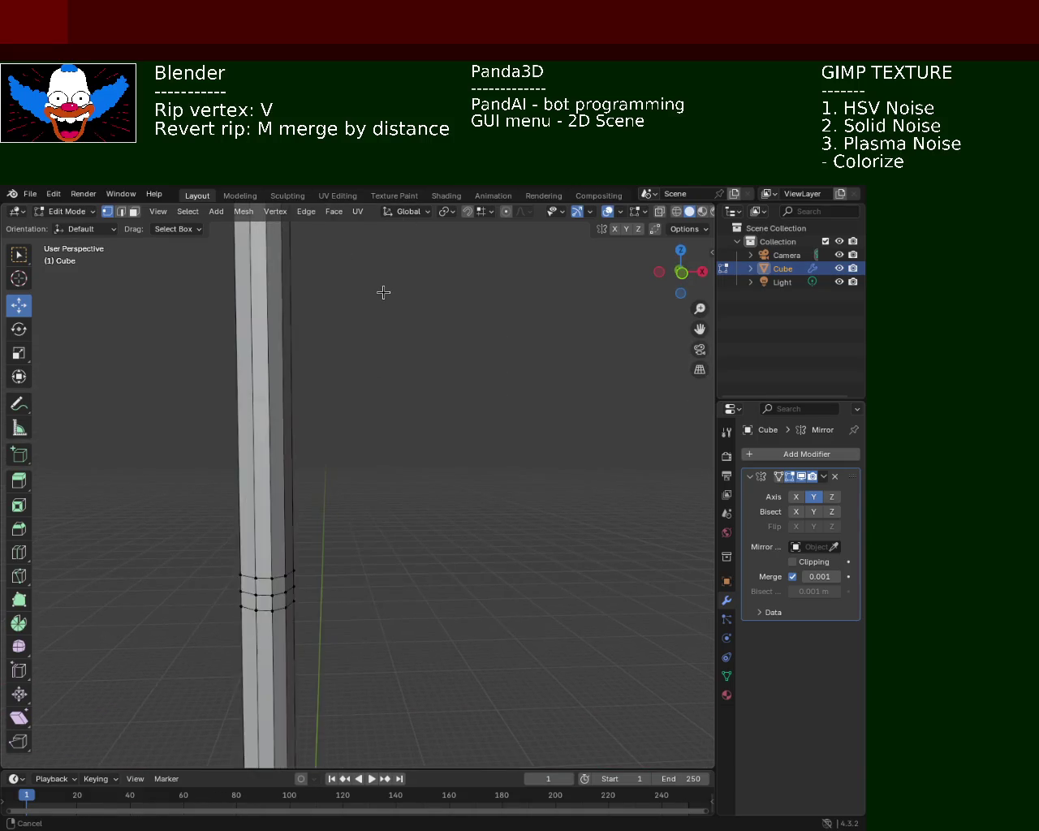
middle_click_drag(361, 305, 362, 443, "shift")
scroll(345, 424, "down", 1)
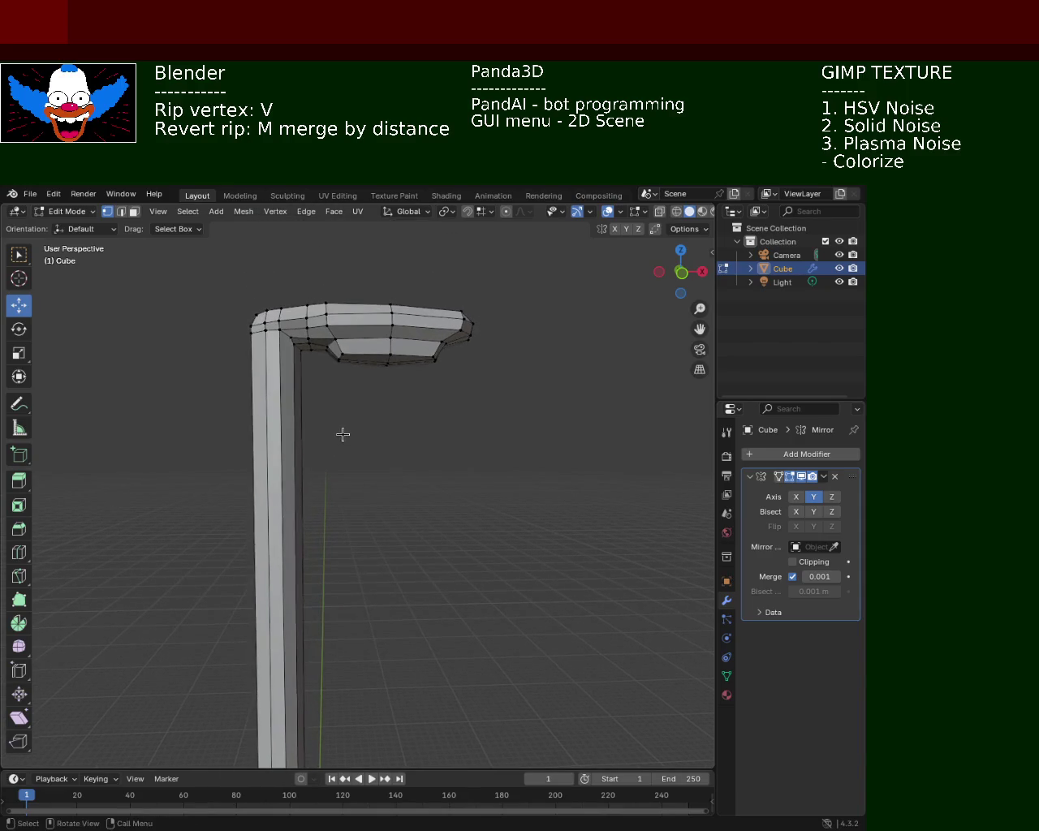
scroll(405, 495, "down", 4)
mouse_move(405, 495)
middle_mouse_down("shift")
mouse_move(409, 417)
mouse_move(401, 452)
middle_mouse_up("shift")
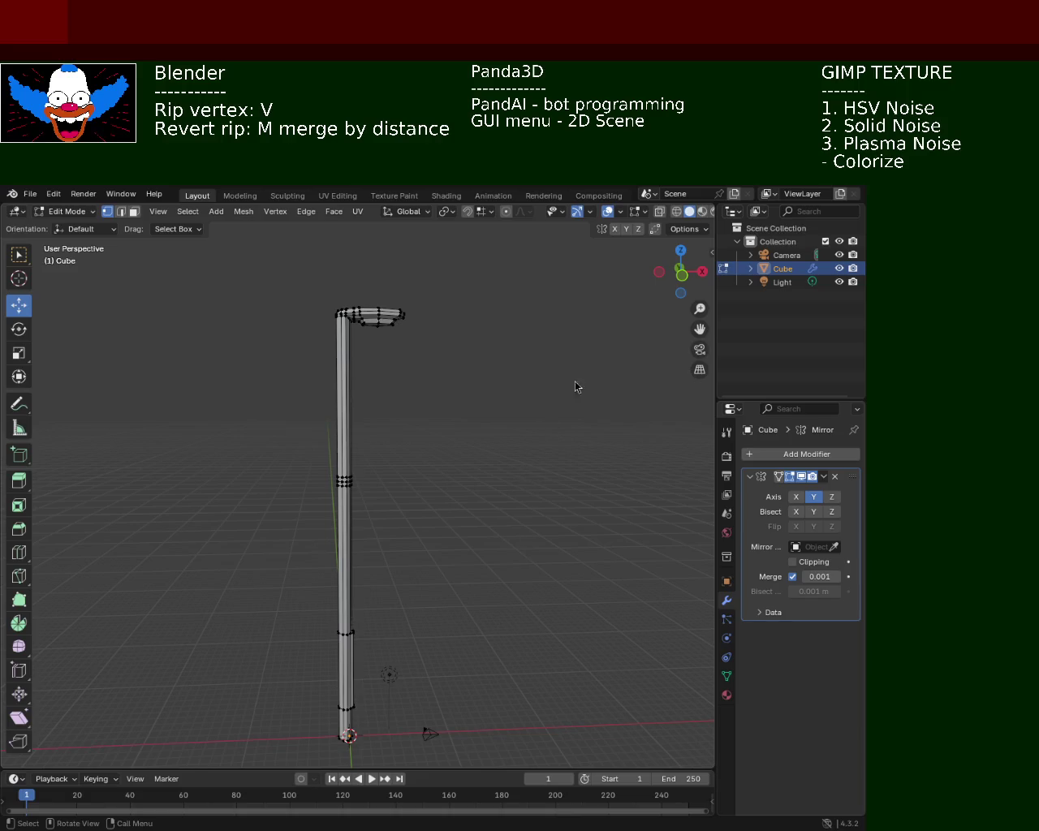
mouse_move(387, 528)
middle_mouse_down()
mouse_move(379, 429)
mouse_move(364, 420)
mouse_move(417, 477)
mouse_move(384, 520)
mouse_move(401, 603)
mouse_move(366, 566)
mouse_move(430, 487)
mouse_move(429, 411)
mouse_move(419, 476)
mouse_move(394, 510)
middle_mouse_up()
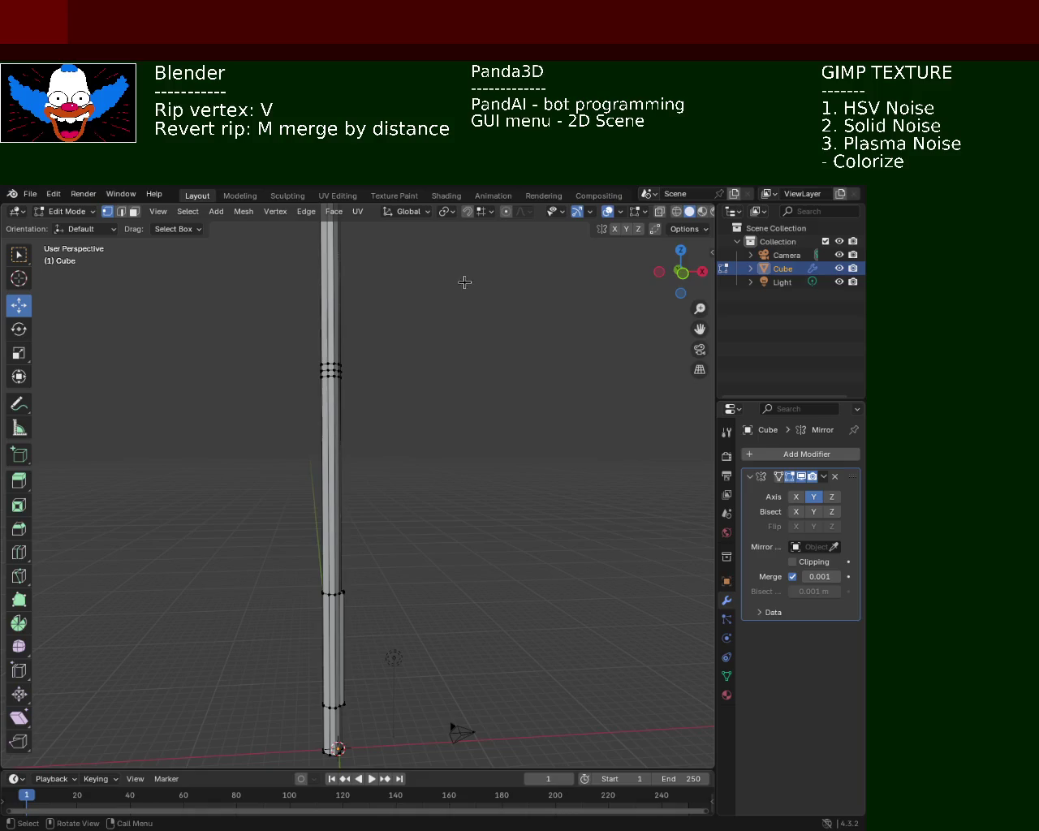
- In wireframe, box-select the lower pole section, raise it, and return to solid shading
left_click(676, 211)
mouse_move(441, 566)
middle_mouse_down()
mouse_move(445, 468)
mouse_move(287, 517)
middle_mouse_up()
left_click_drag(270, 531, 341, 574)
left_click_drag(316, 511, 316, 470)
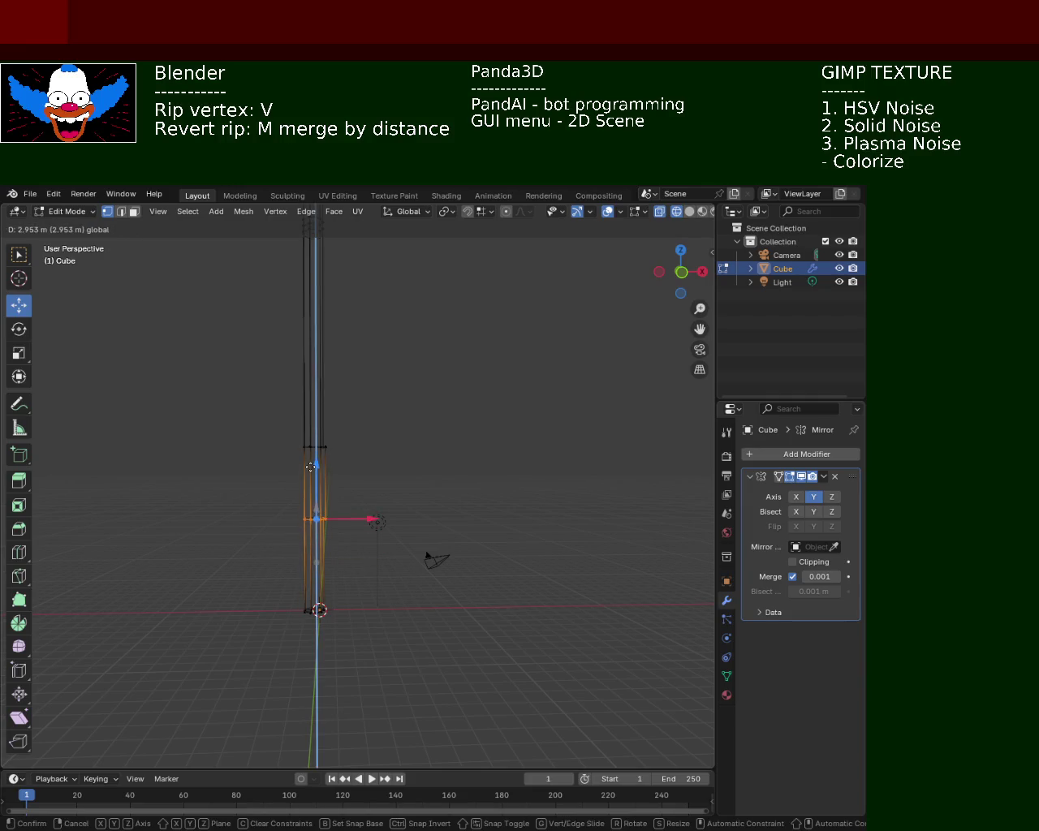
left_click(689, 211)
left_click(482, 397)
- Switch back to wireframe and box-select a band of the pole's vertices
mouse_move(483, 397)
middle_mouse_down()
mouse_move(527, 447)
mouse_move(419, 503)
mouse_move(460, 468)
mouse_move(489, 383)
middle_mouse_up()
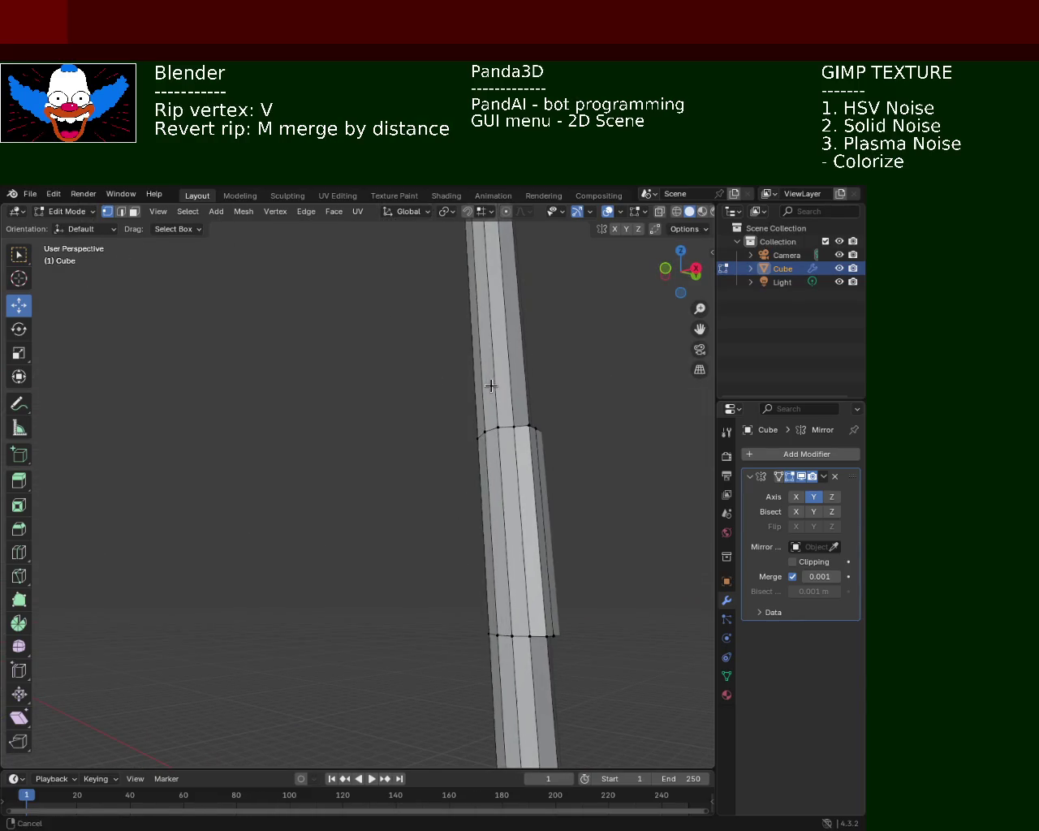
mouse_move(596, 407)
middle_mouse_down("ctrl")
mouse_move(514, 434)
mouse_move(470, 431)
mouse_move(462, 346)
mouse_move(442, 474)
mouse_move(476, 499)
mouse_move(440, 378)
mouse_move(454, 547)
mouse_move(521, 595)
mouse_move(449, 505)
mouse_move(336, 533)
mouse_move(352, 519)
mouse_move(411, 519)
mouse_move(447, 545)
mouse_move(402, 464)
middle_mouse_up("ctrl")
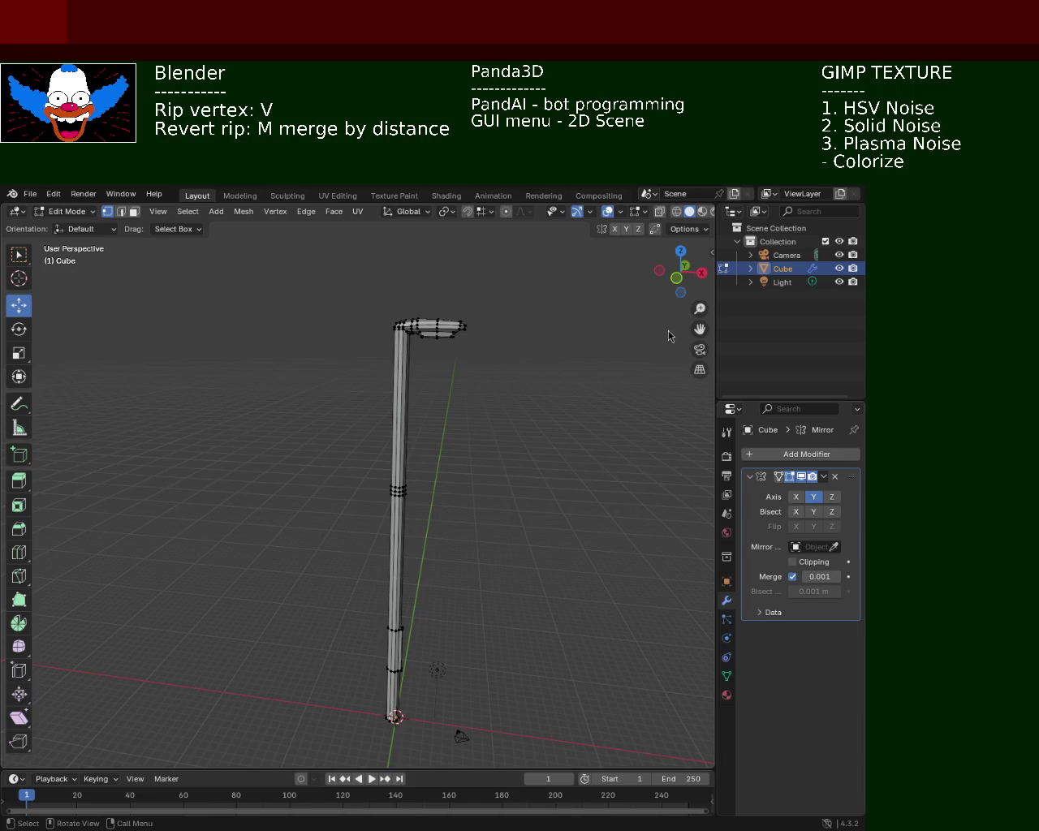
mouse_move(487, 491)
middle_mouse_down("ctrl")
mouse_move(481, 443)
mouse_move(435, 441)
mouse_move(403, 387)
mouse_move(394, 408)
mouse_move(480, 435)
mouse_move(454, 378)
middle_mouse_up("ctrl")
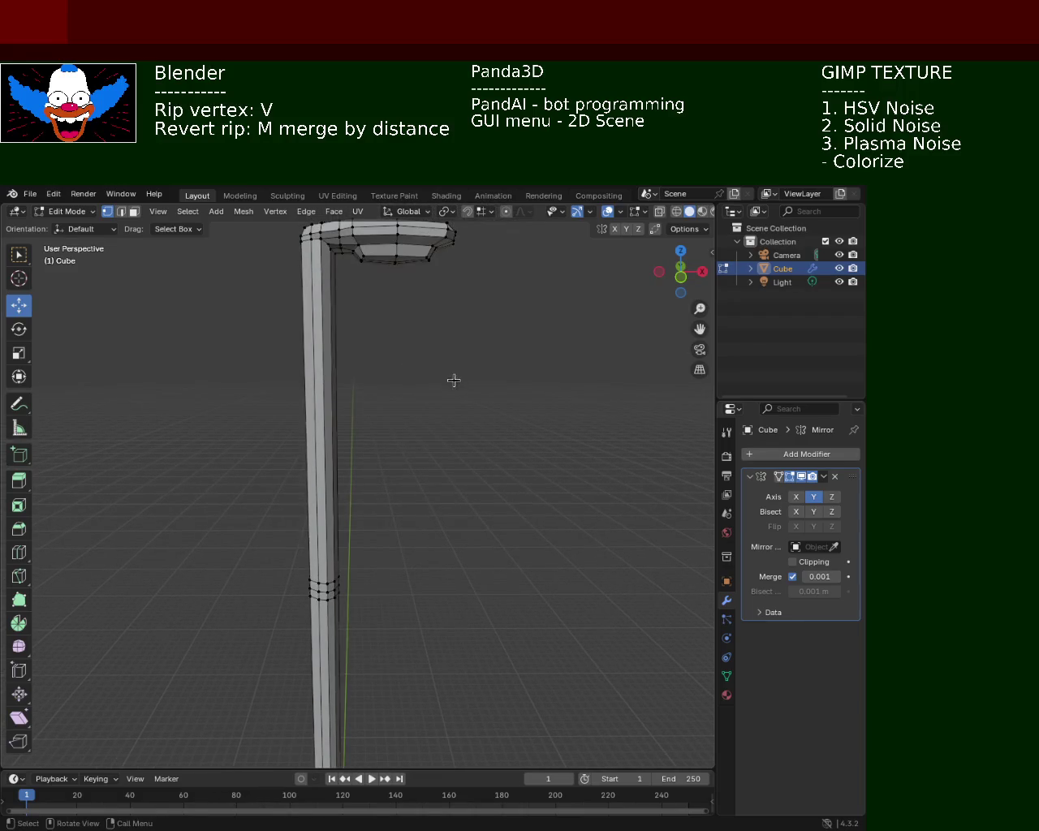
left_click(676, 211)
left_click_drag(187, 528, 347, 585)
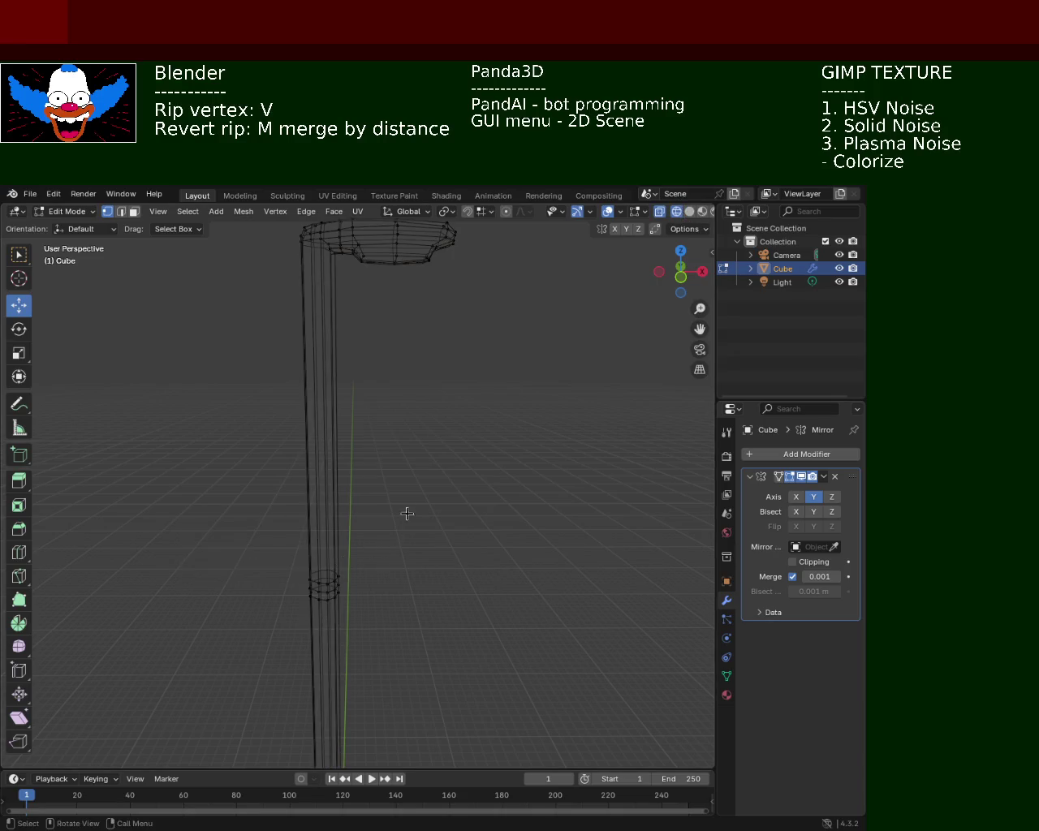
- Switch to Front Orthographic view (numpad 1) with Solid shading
key("KP_1")
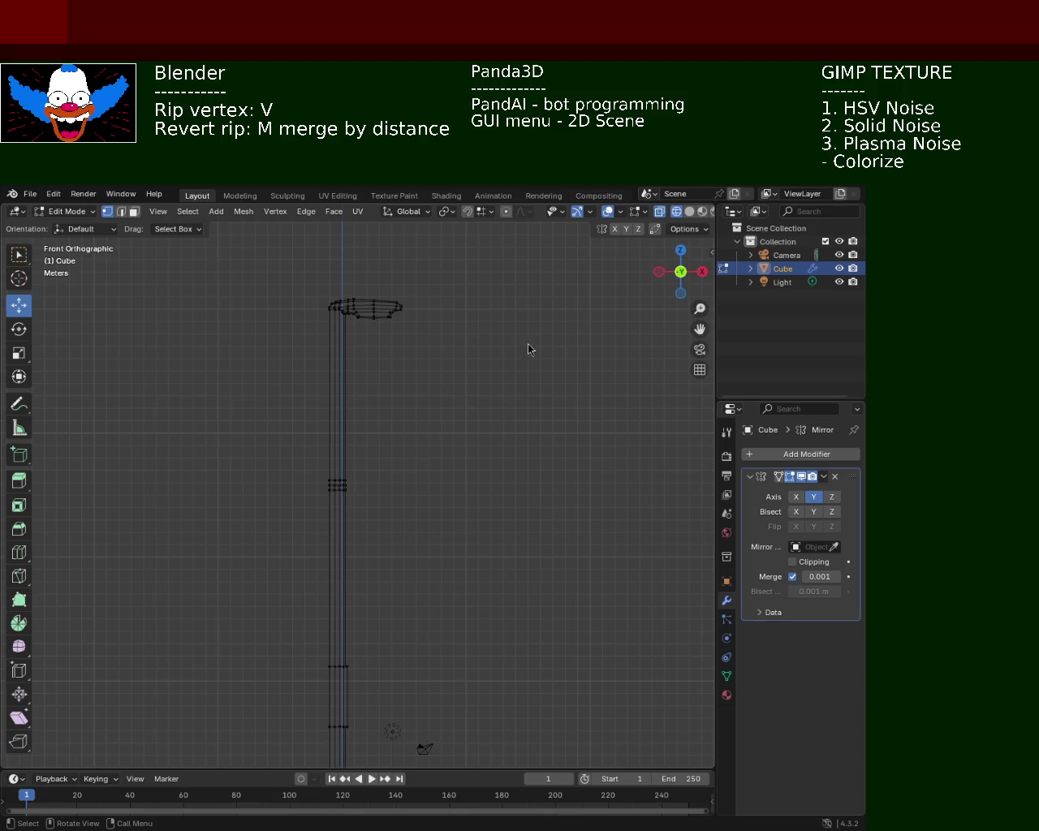
left_click(688, 211)
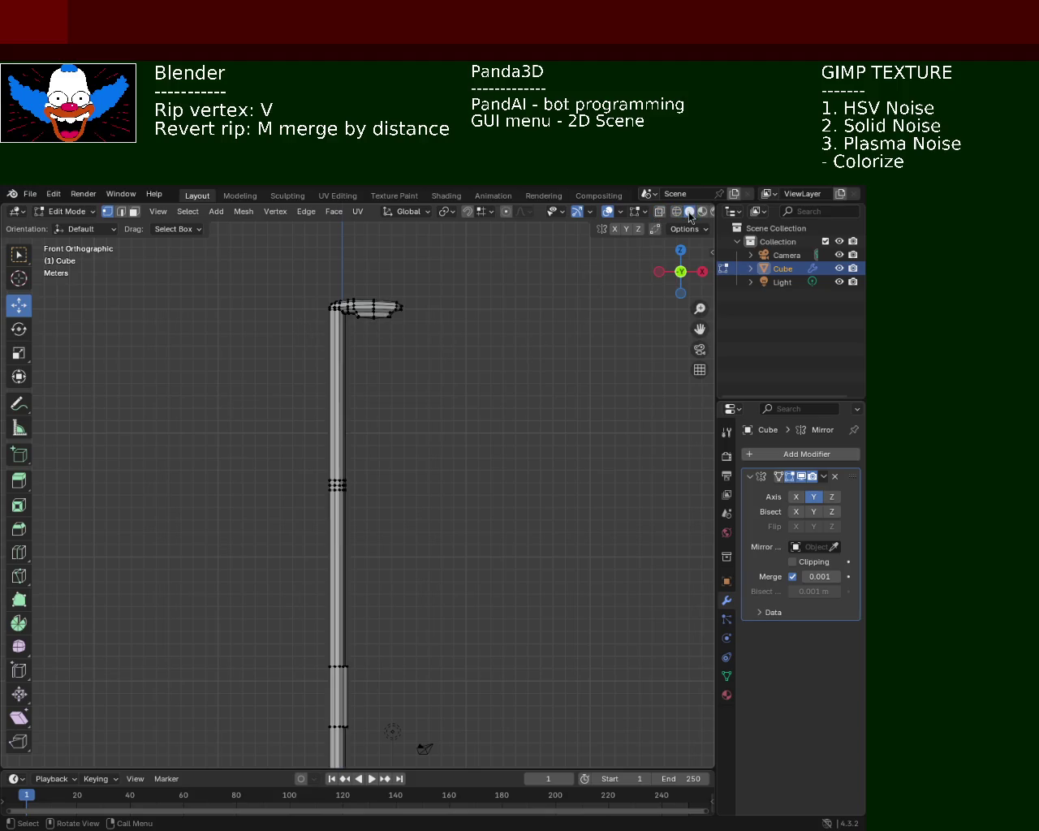
- In wireframe, box-select the upper pole and scale it down to taper the pole
scroll(292, 469, "up", 2)
left_click(676, 211)
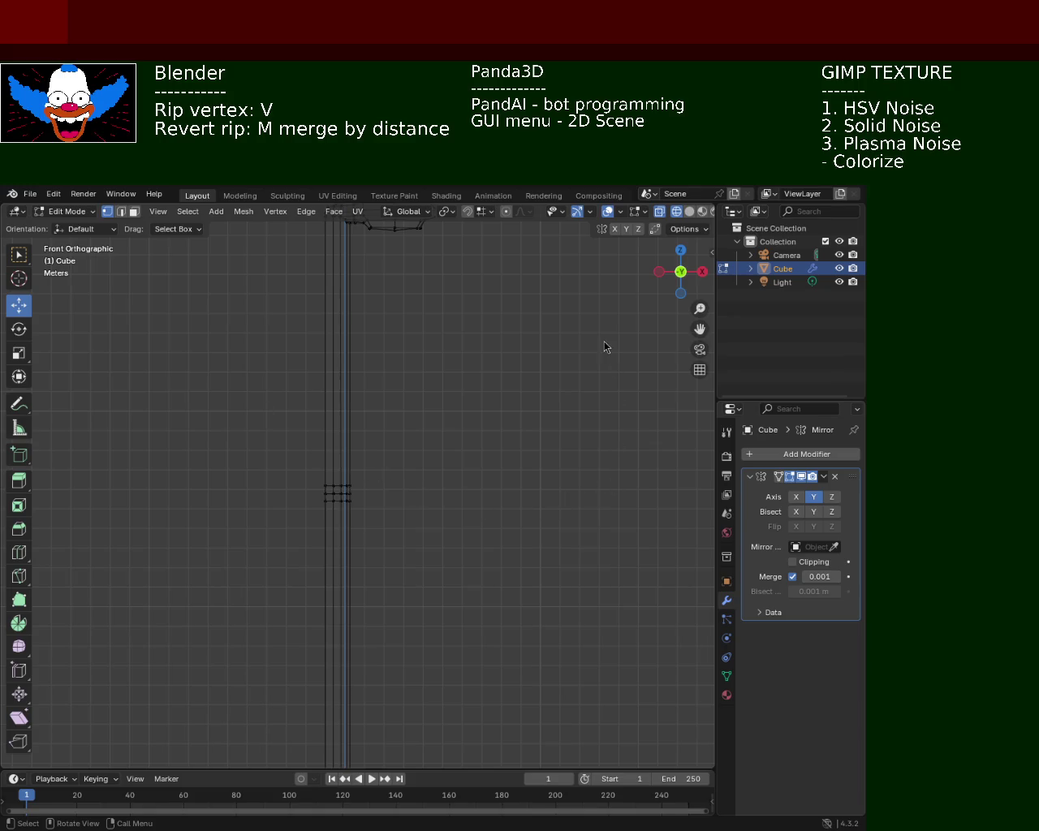
mouse_move(261, 451)
left_mouse_down()
mouse_move(384, 492)
mouse_move(369, 251)
left_mouse_up()
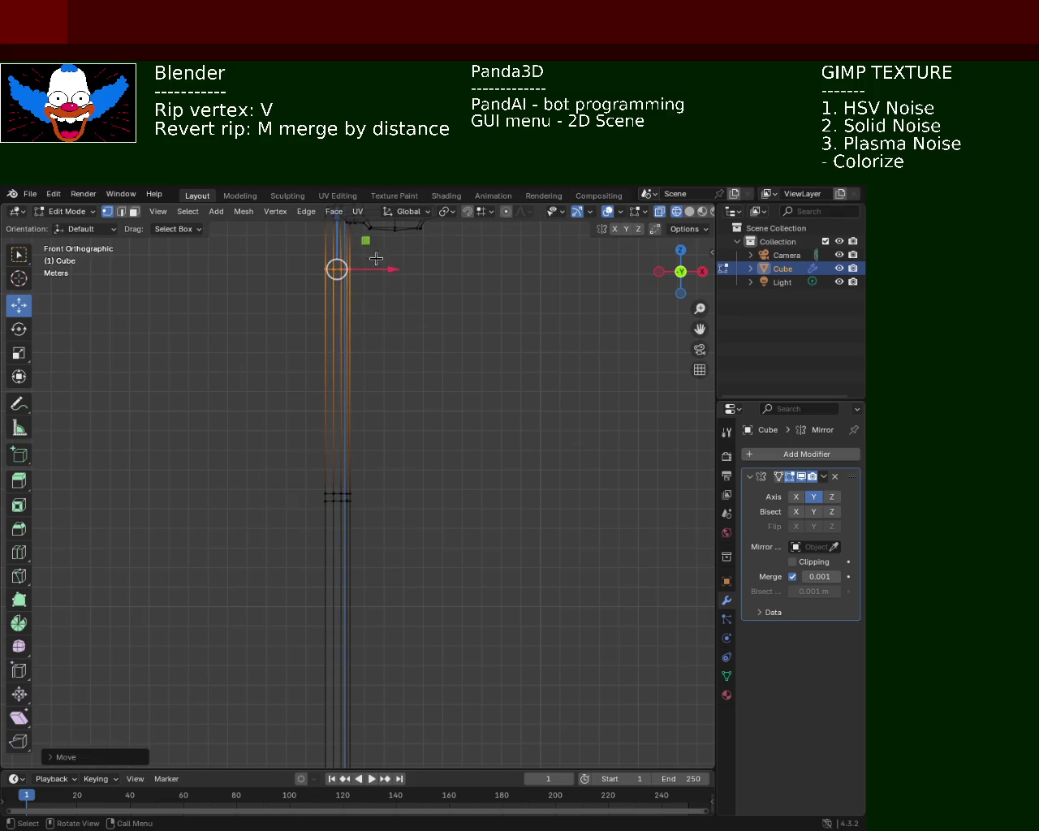
middle_click_drag(369, 250, 391, 402, "shift")
scroll(400, 367, "up", 2)
scroll(400, 368, "up", 2)
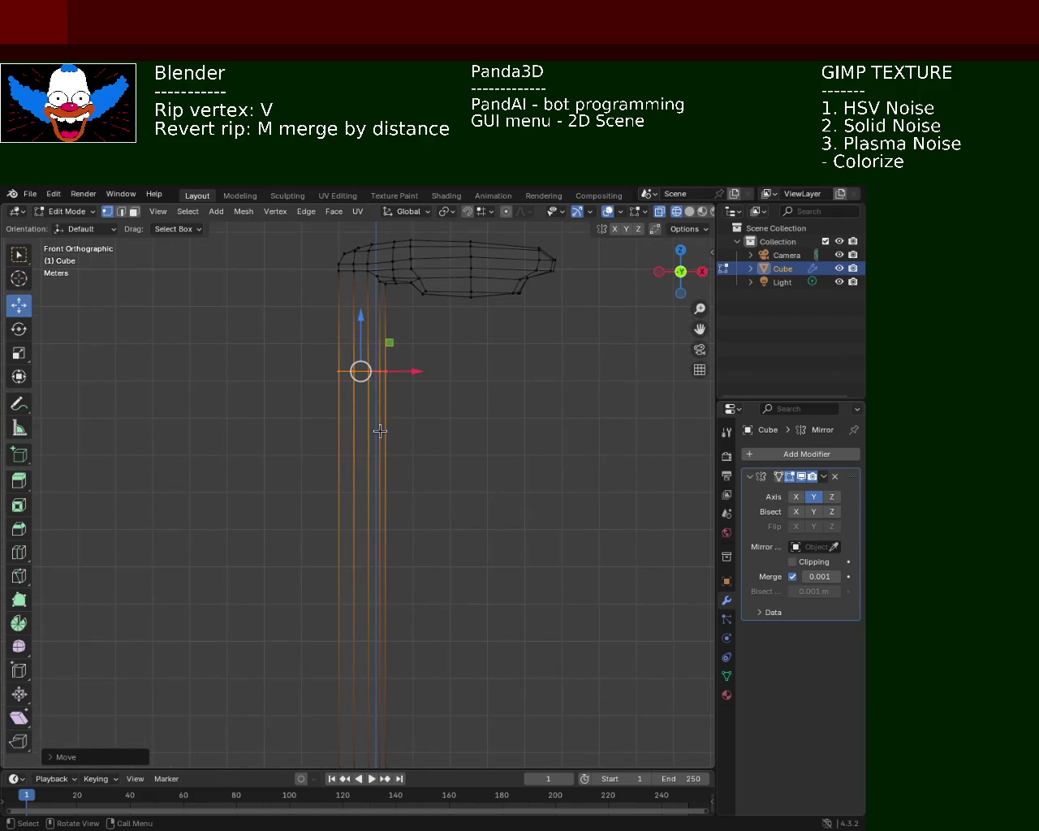
key("s")
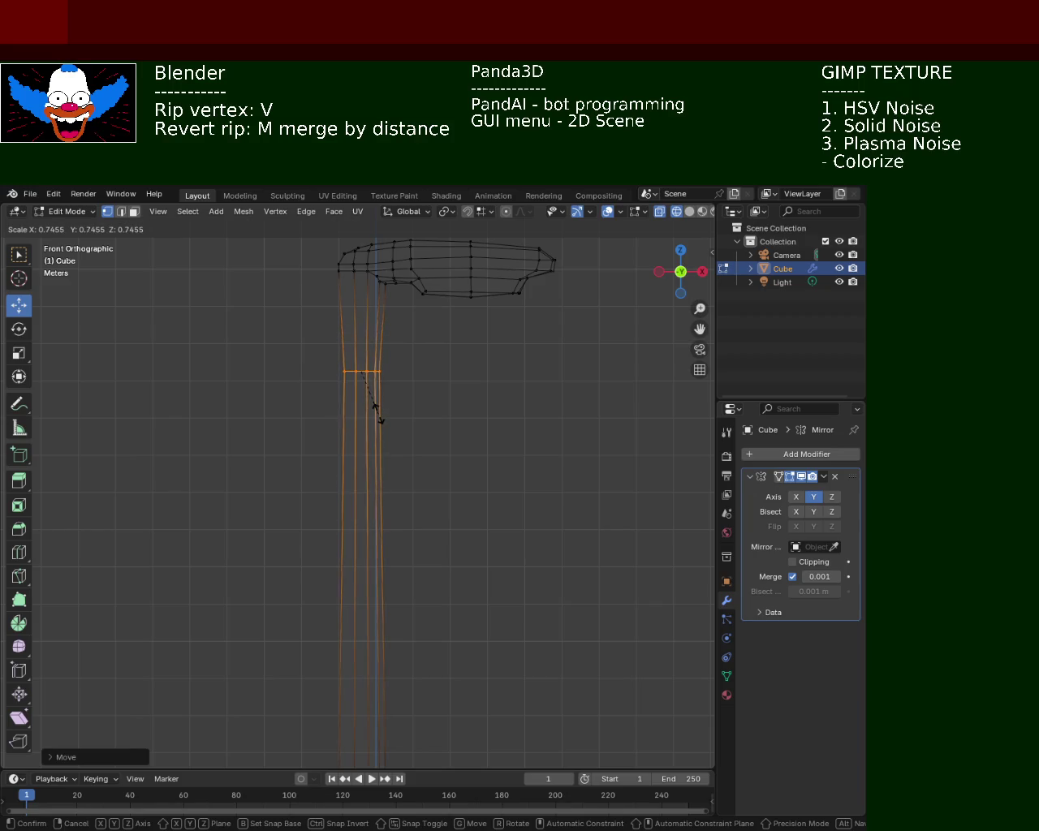
left_click(381, 419)
- Box-select the bottom vertex ring, opening the Ctrl+E edge menu without applying anything
scroll(417, 463, "down", 1, "shift")
scroll(430, 427, "down", 5, "shift")
left_click_drag(271, 608, 448, 687)
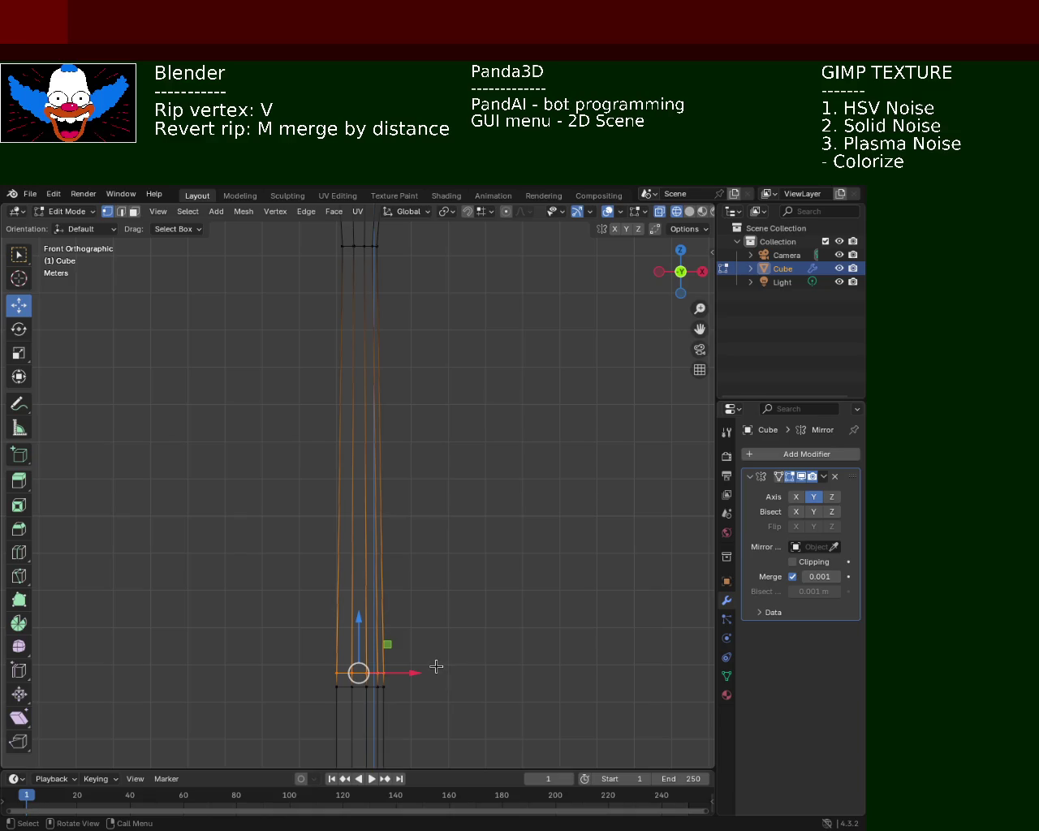
key("ctrl+e")
left_click(220, 462)
left_click_drag(447, 640, 304, 674)
key("ctrl+e")
left_click(466, 440)
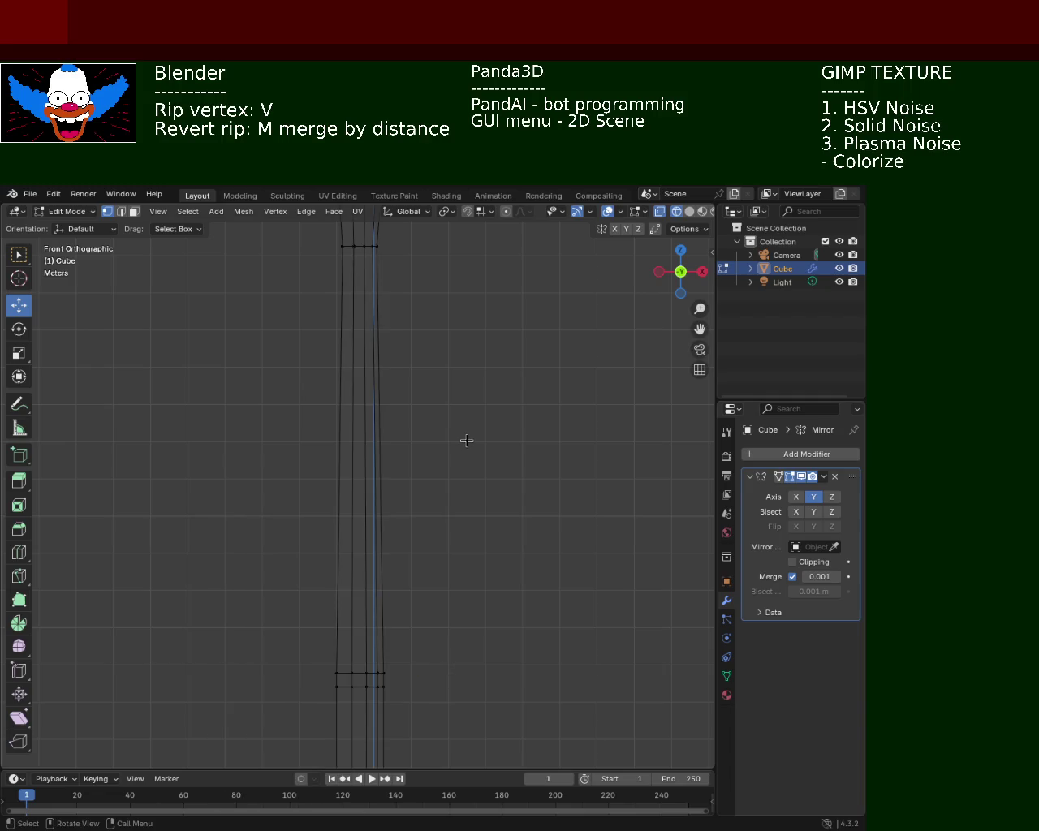
mouse_move(450, 608)
left_mouse_down()
mouse_move(306, 668)
mouse_move(303, 679)
left_mouse_up()
key("ctrl+e")
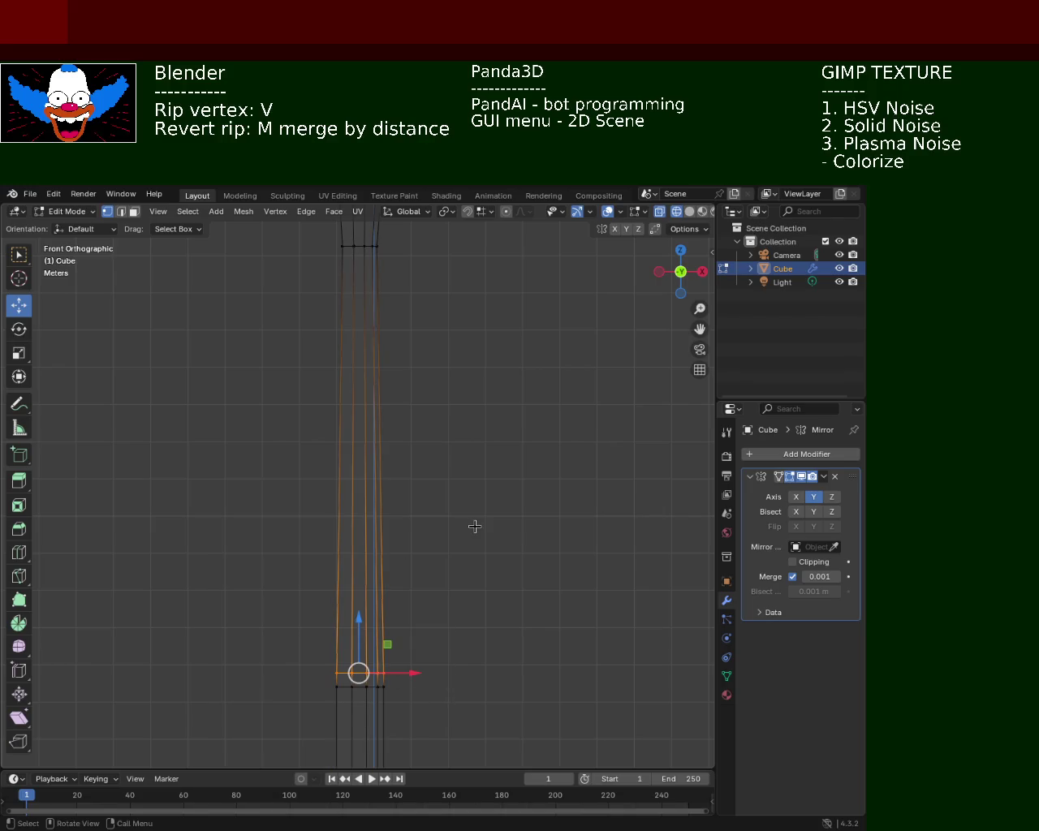
left_click(598, 507)
mouse_move(488, 602)
left_mouse_down()
mouse_move(294, 680)
mouse_move(306, 671)
left_mouse_up()
- Vertex-slide that ring up the pole and resize it
key("shift+v")
left_click(376, 340)
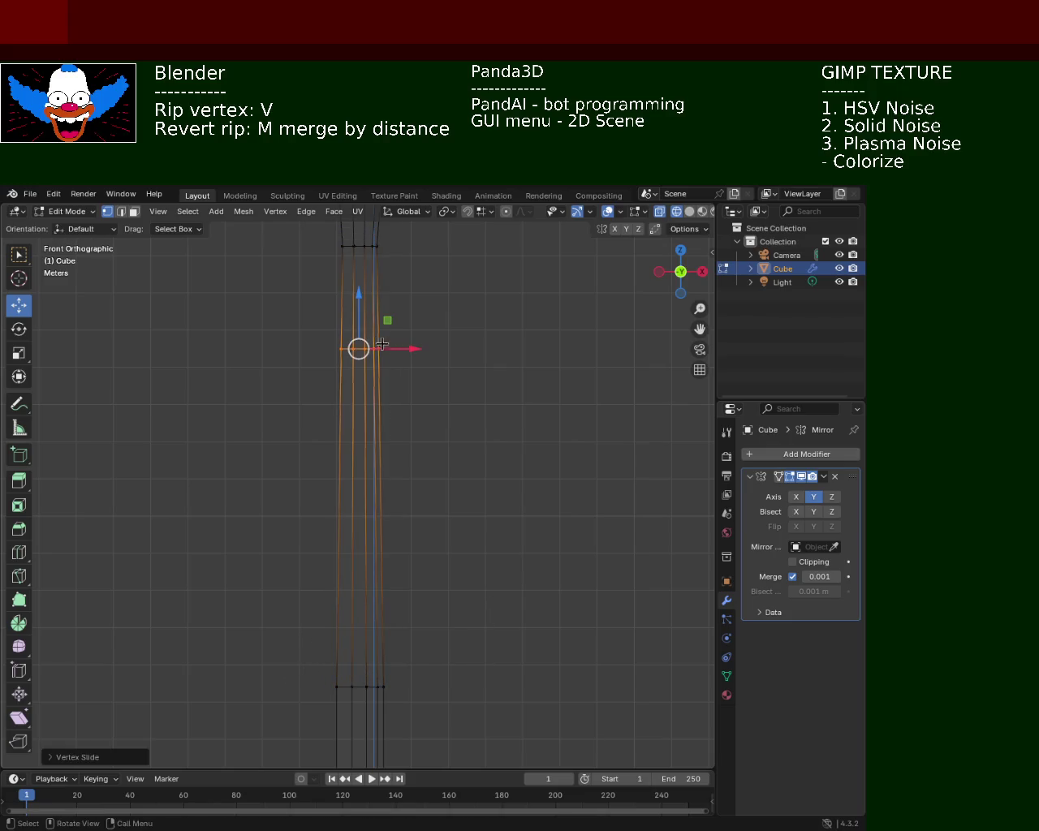
key("s")
left_click(413, 369)
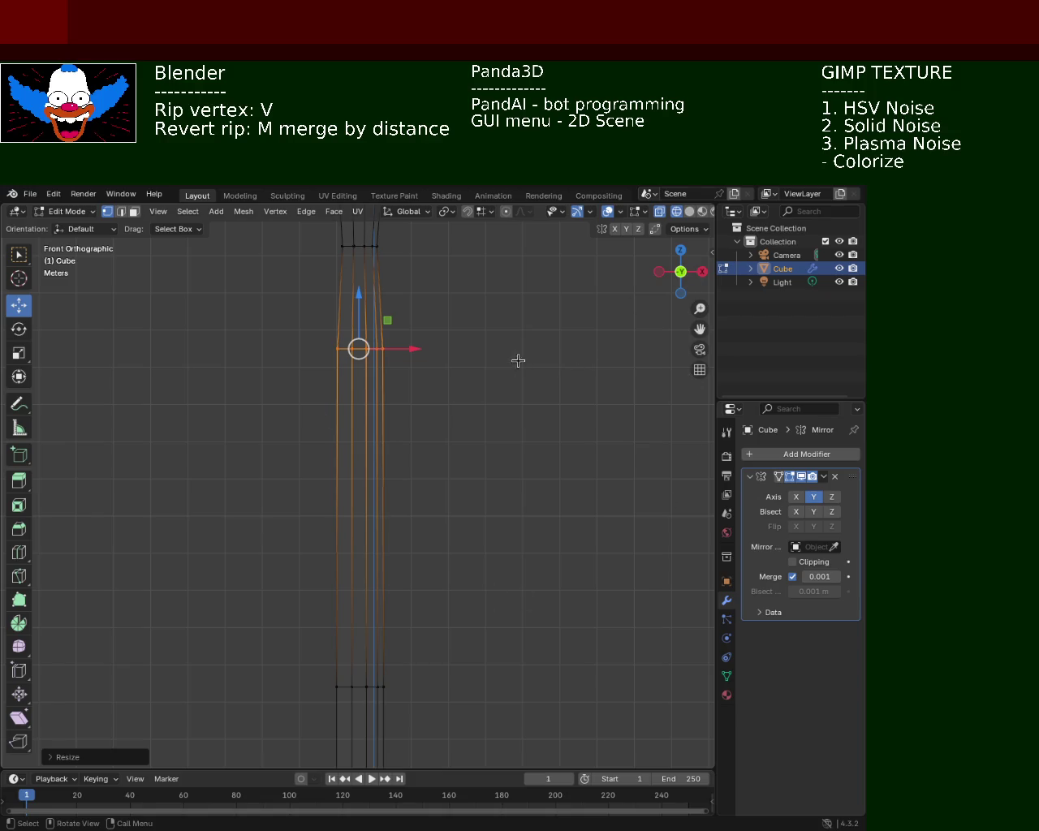
- Undo the last edit, then move the arm and lamp head right and slightly down
key("ctrl+z")
left_click_drag(322, 366, 372, 404)
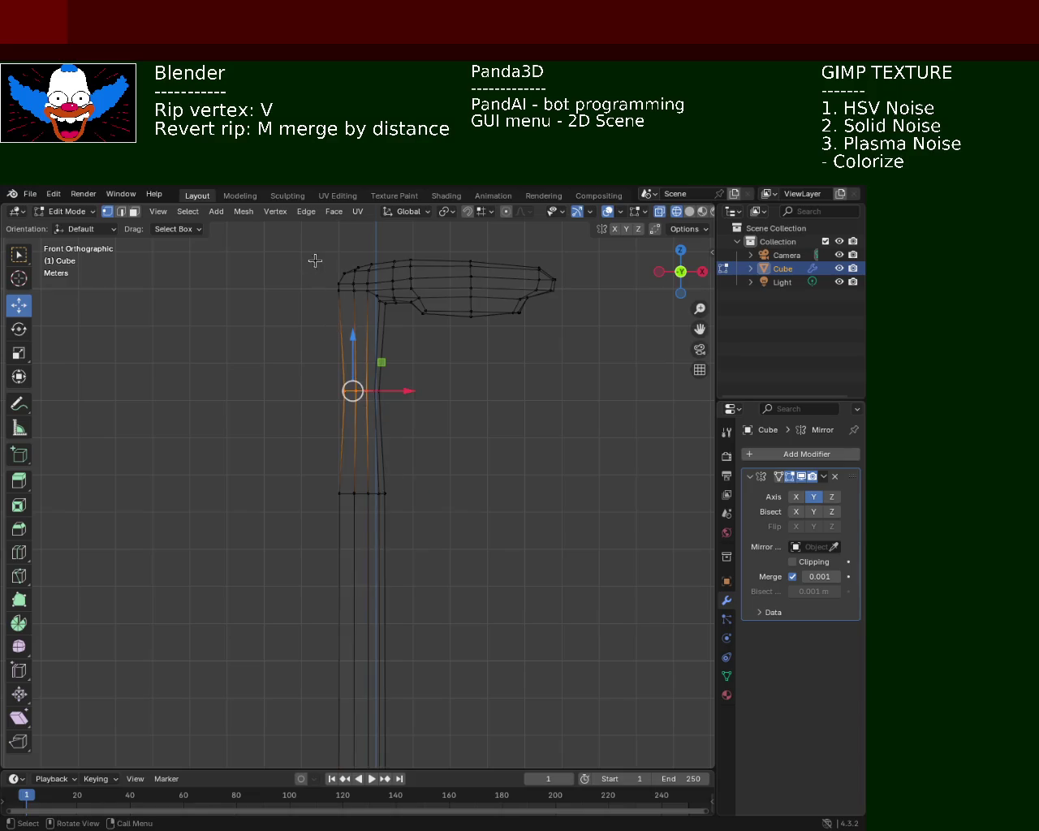
left_click_drag(338, 243, 595, 336)
mouse_move(487, 287)
left_mouse_down()
mouse_move(529, 299)
mouse_move(515, 300)
left_mouse_up()
left_click_drag(463, 242, 459, 271)
- Raise and widen the top pole vertices, then slightly widen the lower pole ring
left_click_drag(334, 376, 404, 421)
mouse_move(361, 340)
left_mouse_down()
mouse_move(355, 314)
mouse_move(360, 365)
left_mouse_up()
key("s")
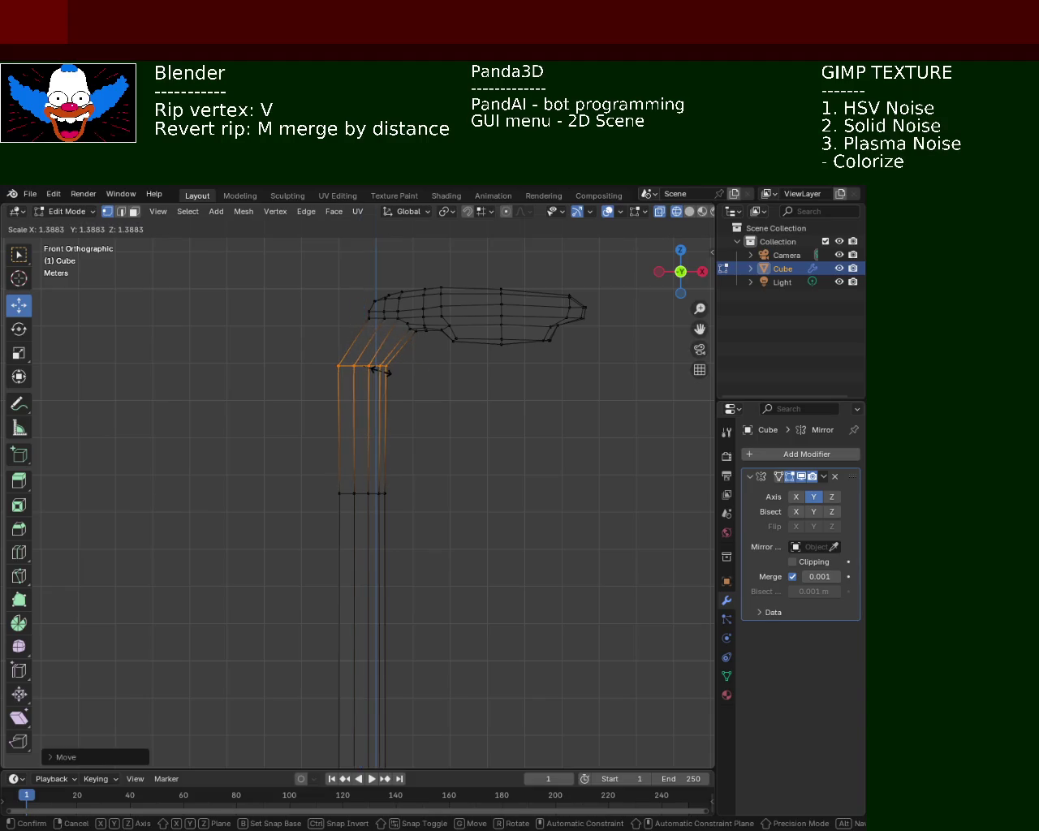
left_click(379, 367)
left_click_drag(490, 463, 316, 535)
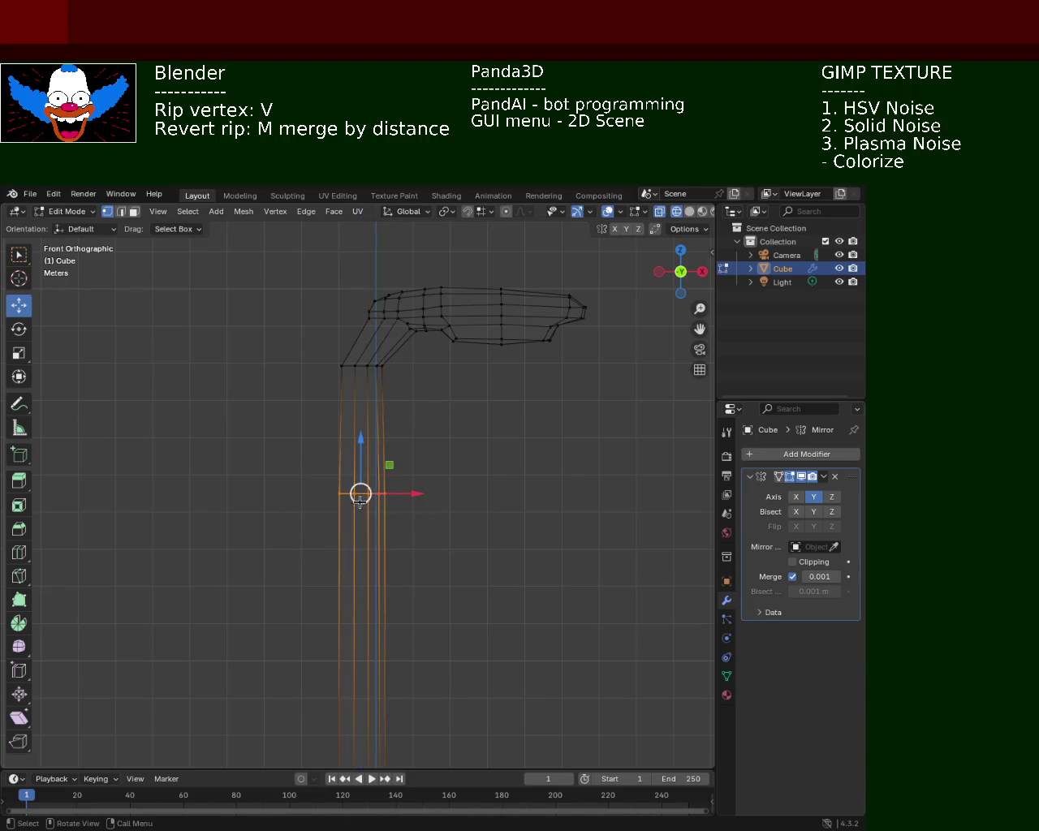
key("s")
left_click(349, 495)
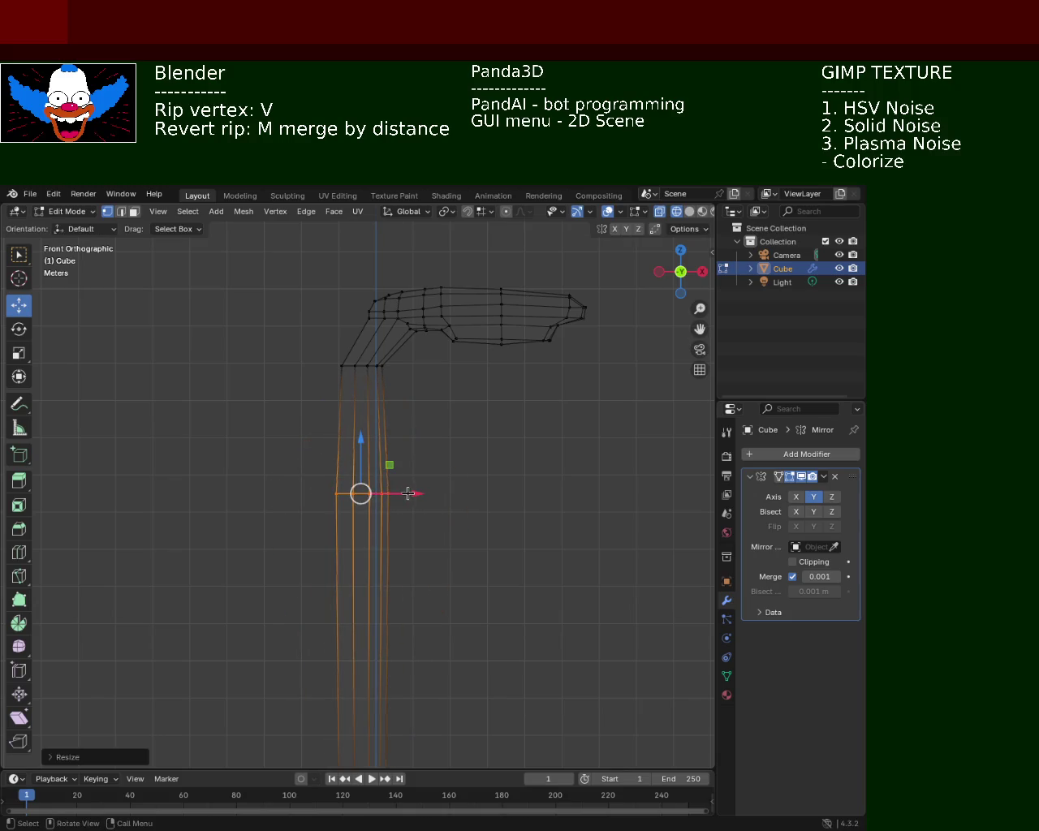
- Shift the arm and lamp head further right along X, then deselect the mesh
key("g")
key("z")
key("Escape")
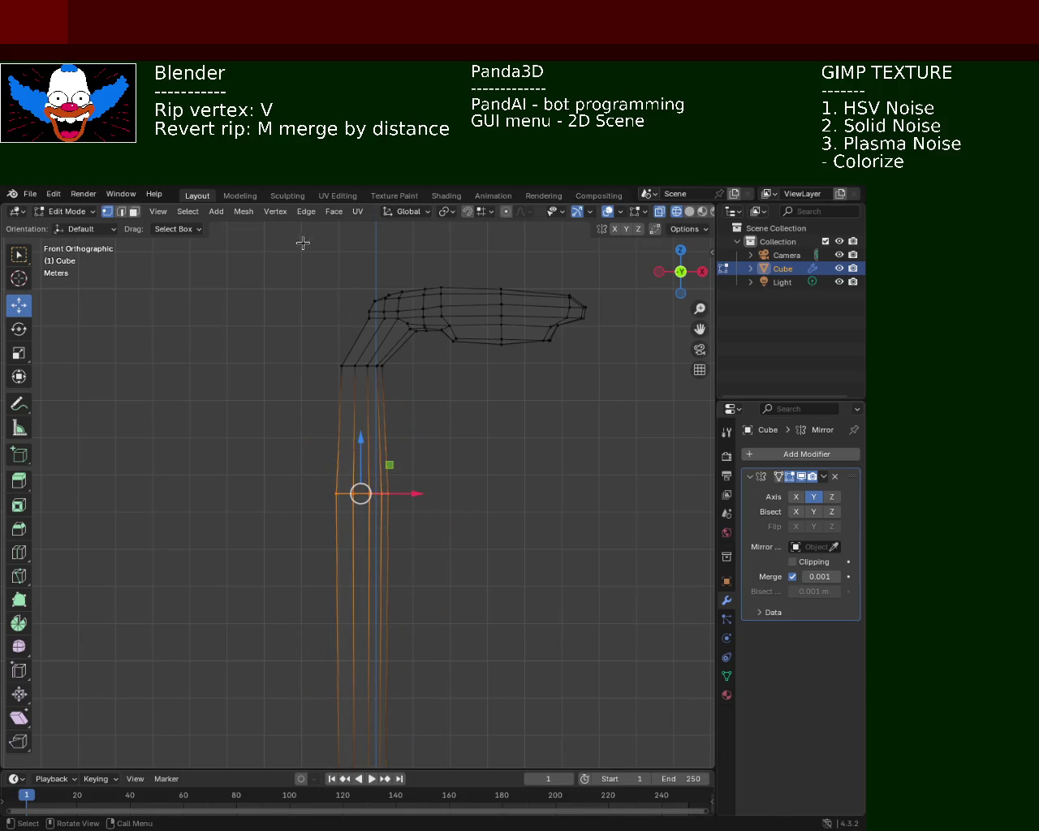
left_click_drag(326, 273, 621, 398)
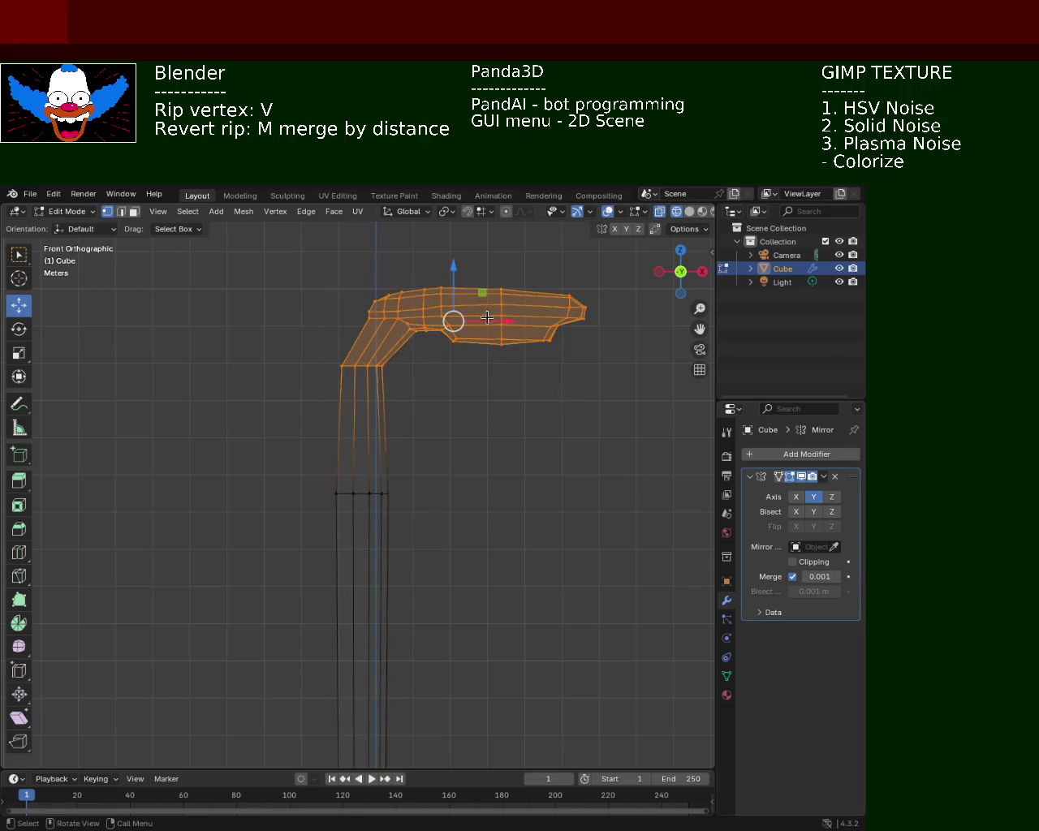
key("g")
key("x")
left_click(532, 317)
left_click(476, 430)
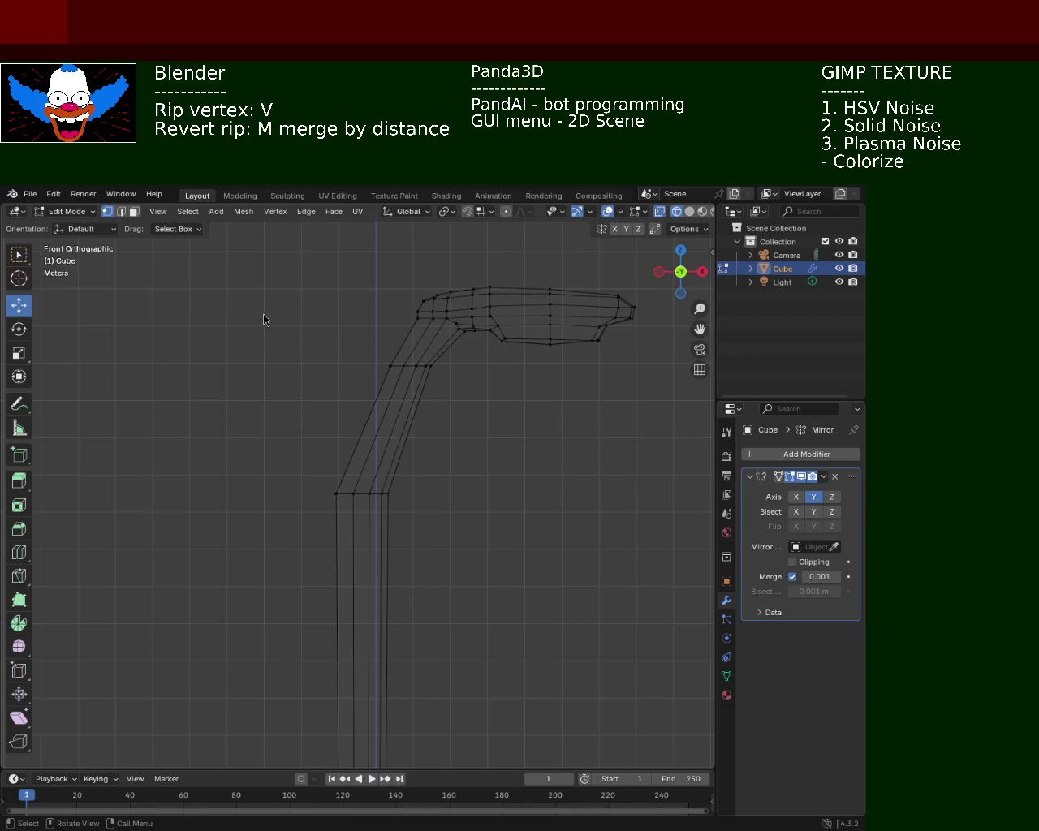
- Move the lower straight pole vertices vertically along Z
key("b")
left_click_drag(328, 489, 406, 763)
key("g")
key("z")
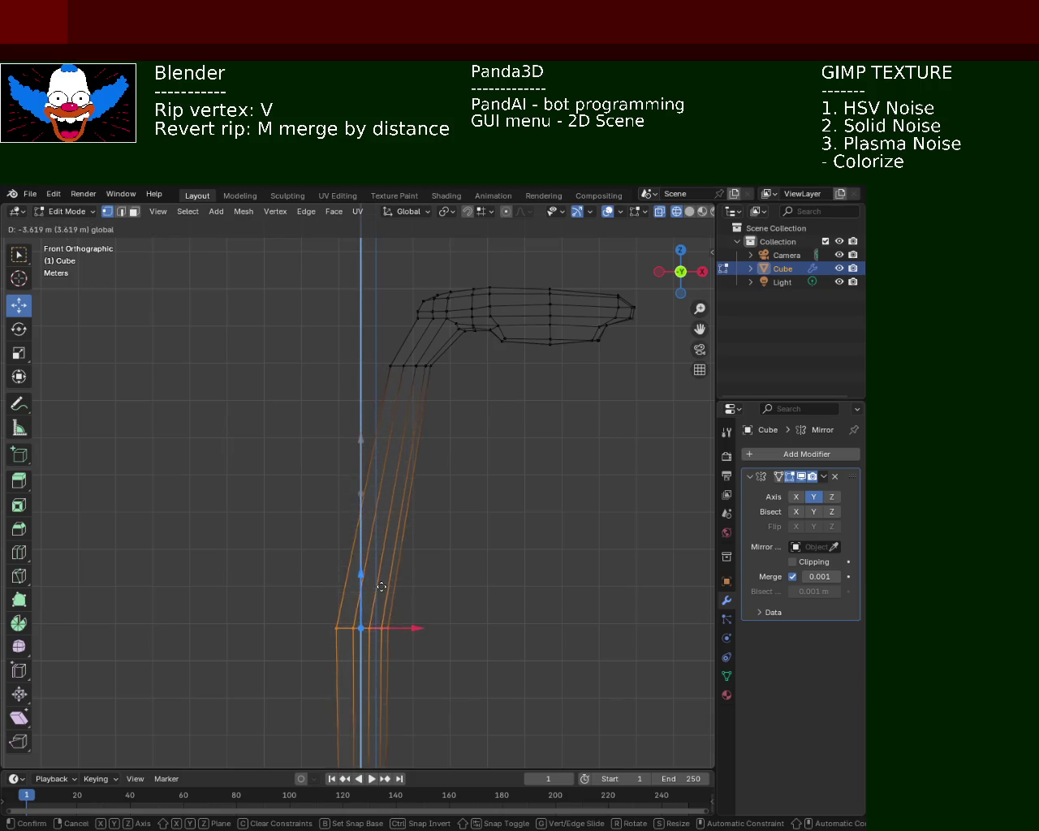
left_click(381, 622)
- Reposition the bend vertices along Z, then X, then Z again to angle the upper shaft
key("b")
left_click_drag(320, 336, 441, 398)
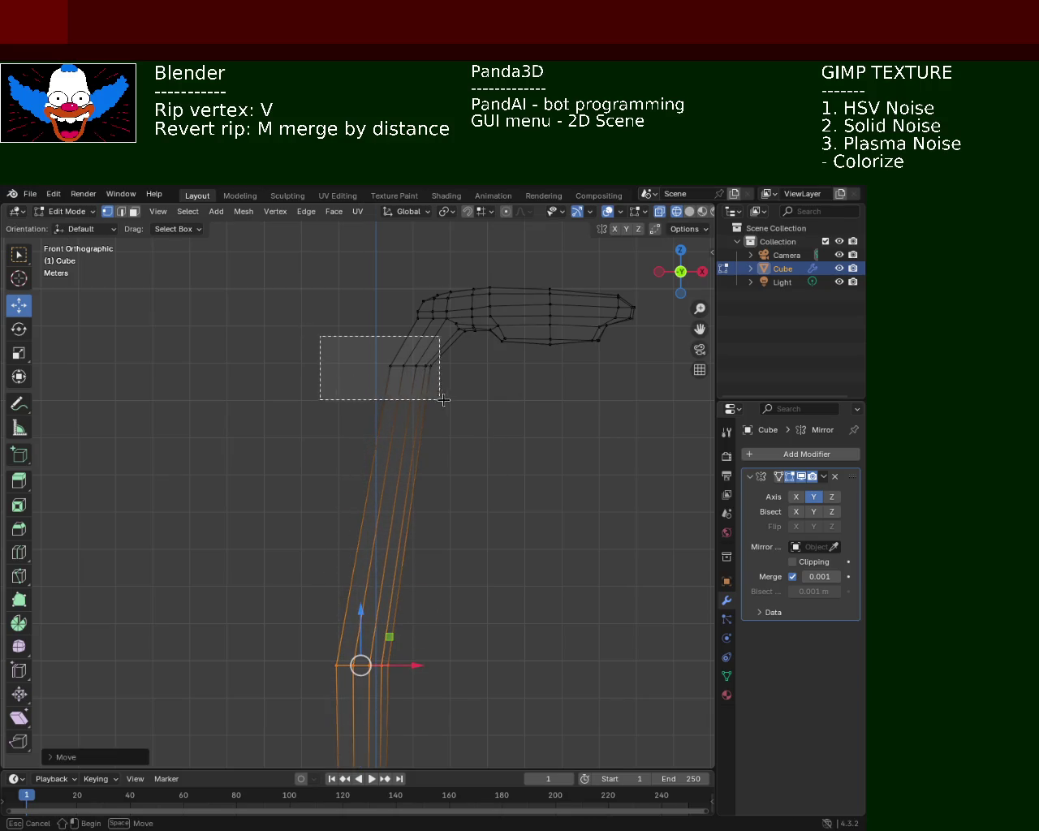
key("g")
key("z")
left_click(430, 420)
key("g")
key("x")
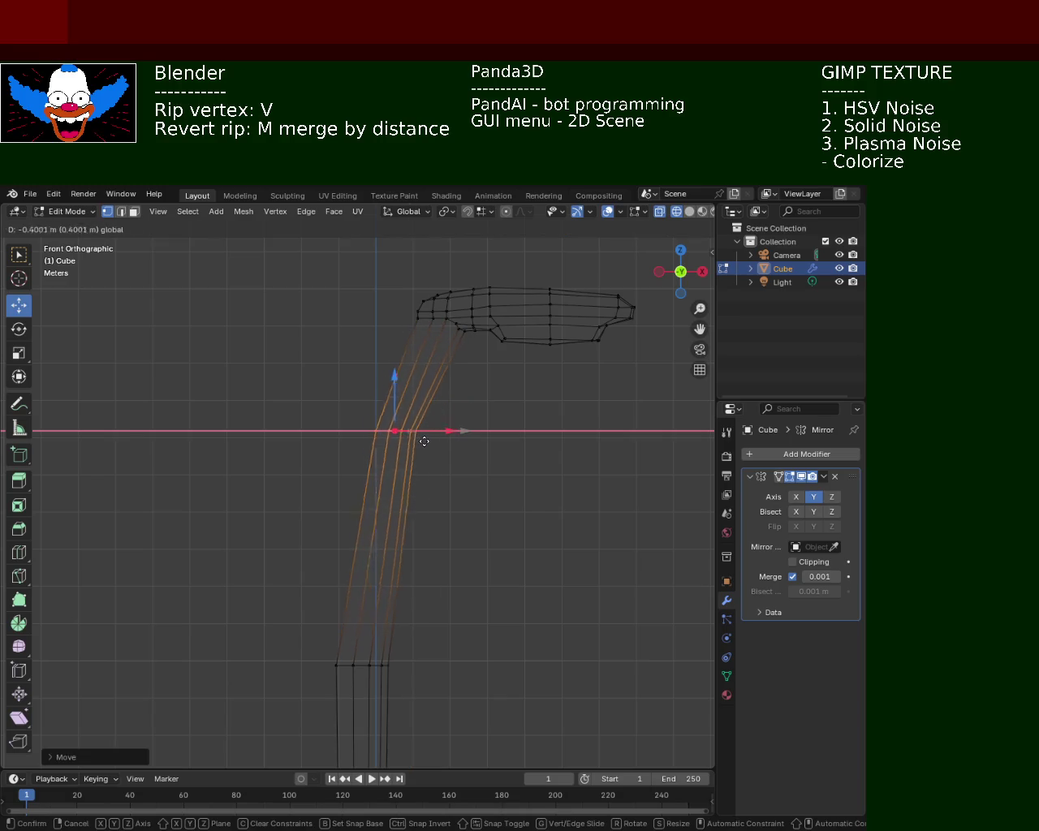
left_click(426, 441)
key("g")
key("z")
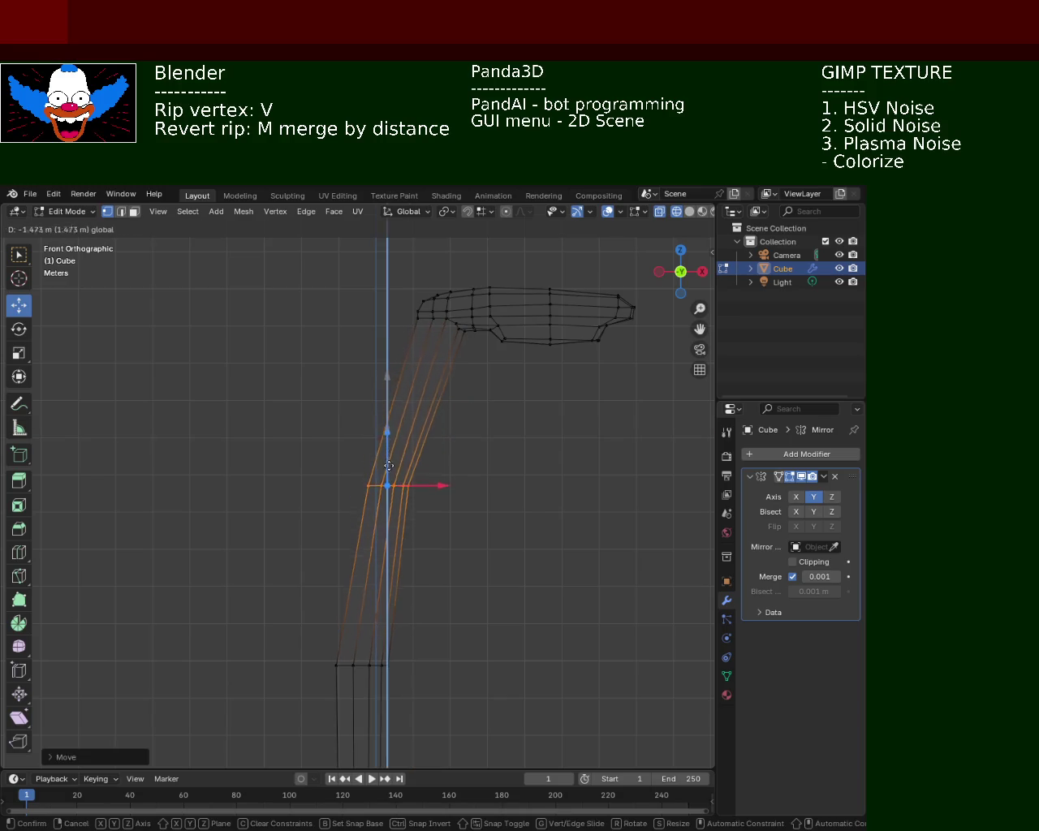
left_click(388, 469)
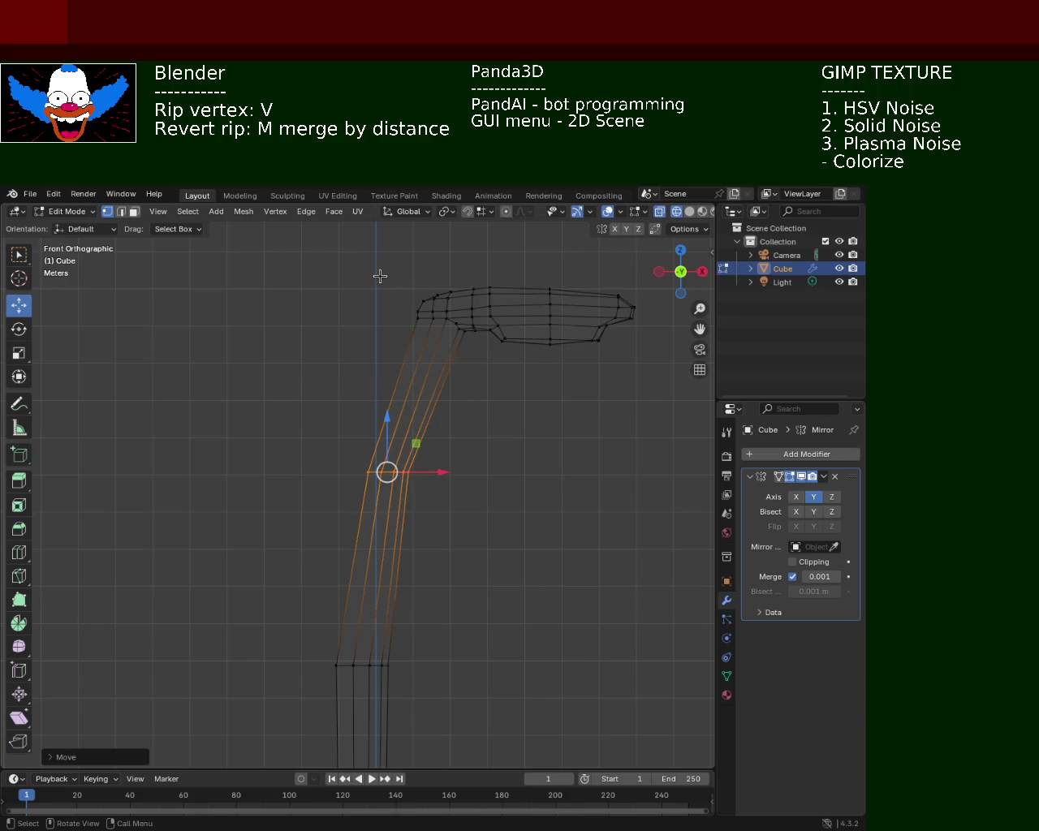
left_click_drag(360, 269, 688, 370)
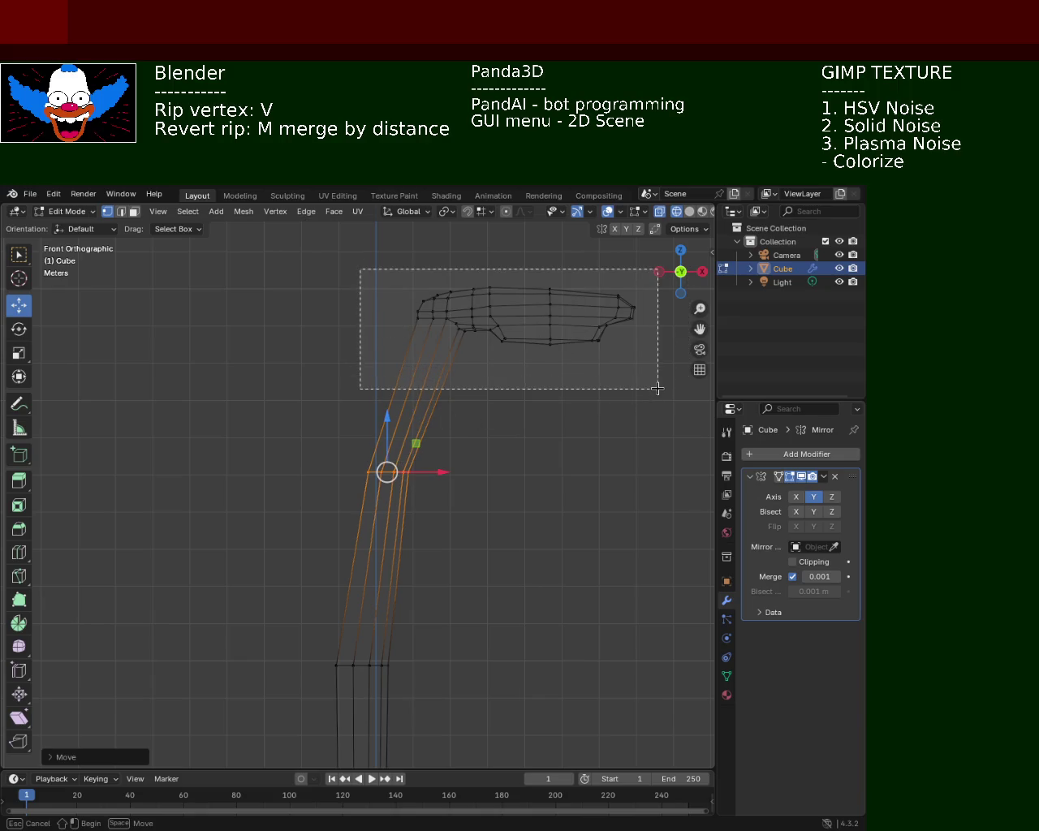
- Select the lamp head and arm and switch the viewport to Solid shading
left_click_drag(655, 392, 656, 388)
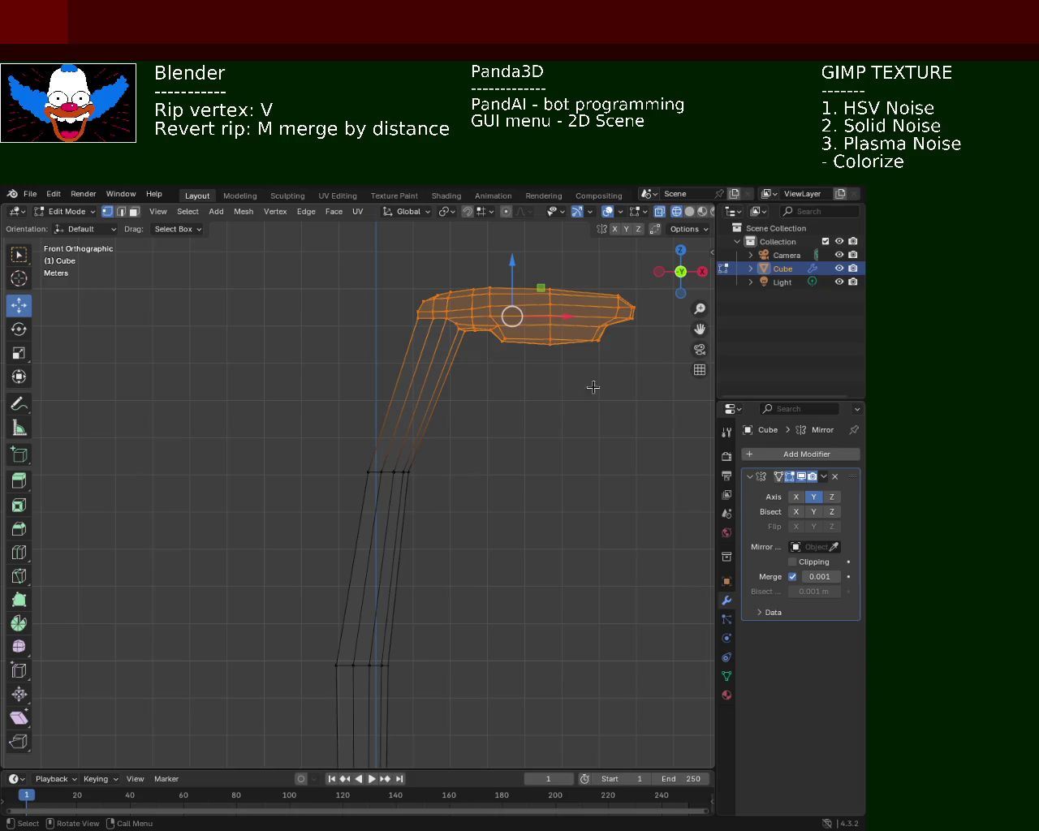
left_click(689, 211)
mouse_move(455, 503)
middle_mouse_down()
mouse_move(357, 611)
mouse_move(369, 580)
mouse_move(364, 360)
middle_mouse_up()
scroll(364, 360, "down", 5)
mouse_move(429, 559)
middle_mouse_down()
mouse_move(446, 539)
mouse_move(447, 573)
mouse_move(452, 535)
mouse_move(419, 491)
mouse_move(424, 455)
mouse_move(364, 424)
middle_mouse_up()
- Deselect and view the lamp in Right, then Front Orthographic
left_click(455, 538)
scroll(430, 489, "up", 2)
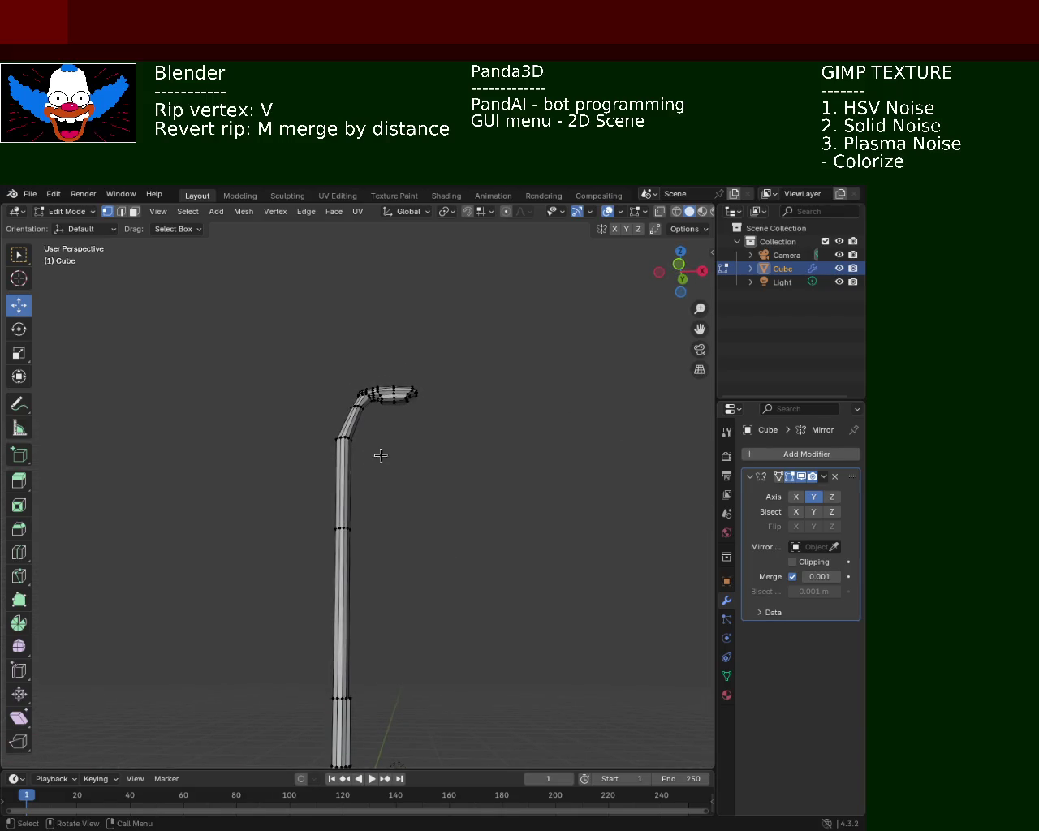
mouse_move(308, 398)
middle_mouse_down("ctrl")
mouse_move(317, 367)
mouse_move(359, 452)
mouse_move(368, 420)
middle_mouse_up("ctrl")
key("KP_3")
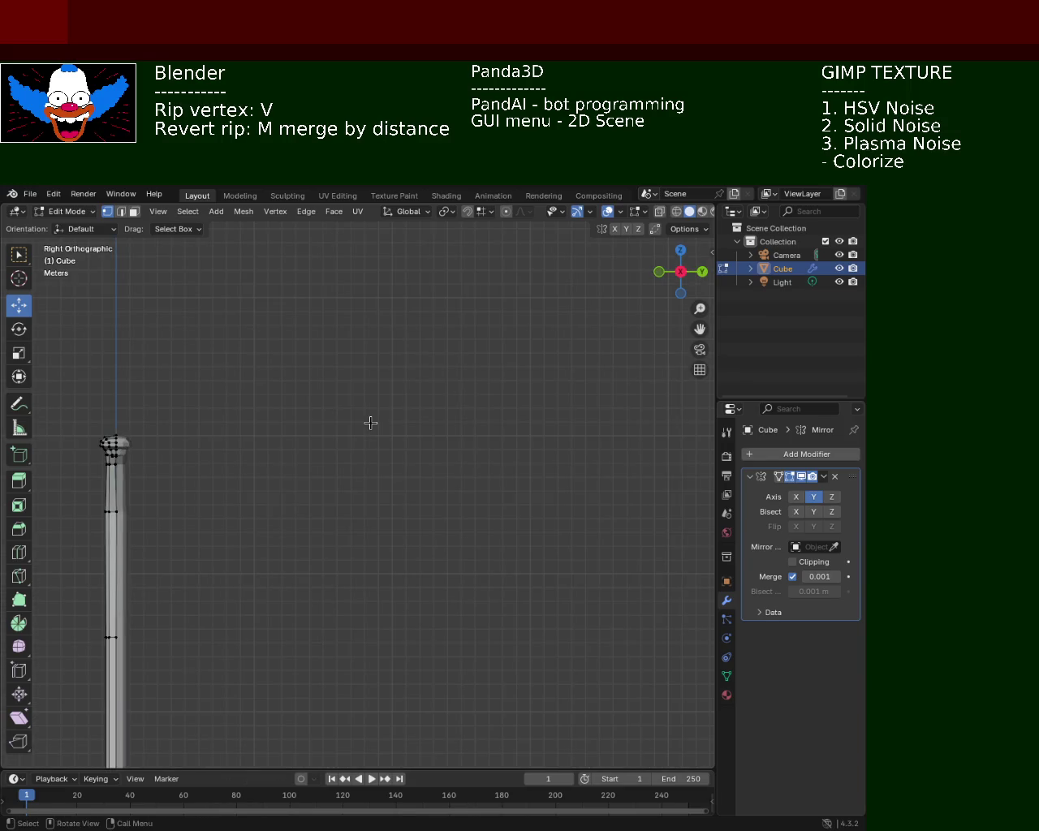
key("KP_1")
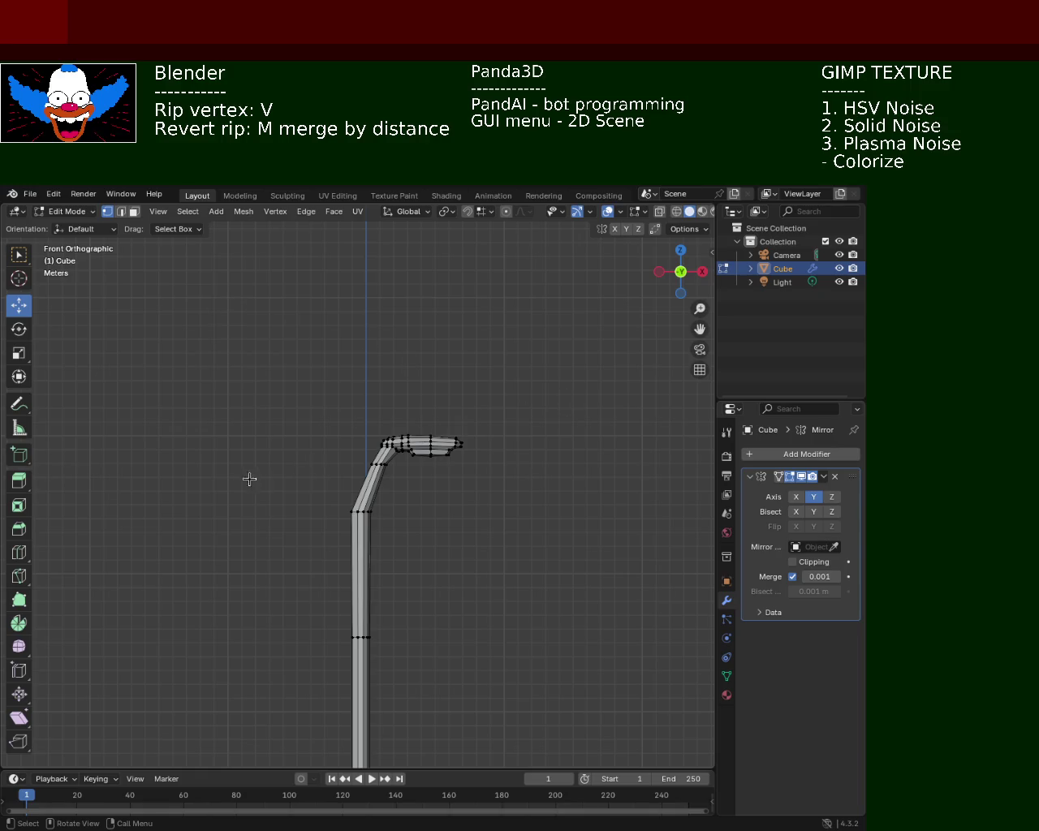
- With X-ray on, shift the bend vertices along X and raise the lower pole vertices
middle_click_drag(332, 487, 384, 292, "ctrl")
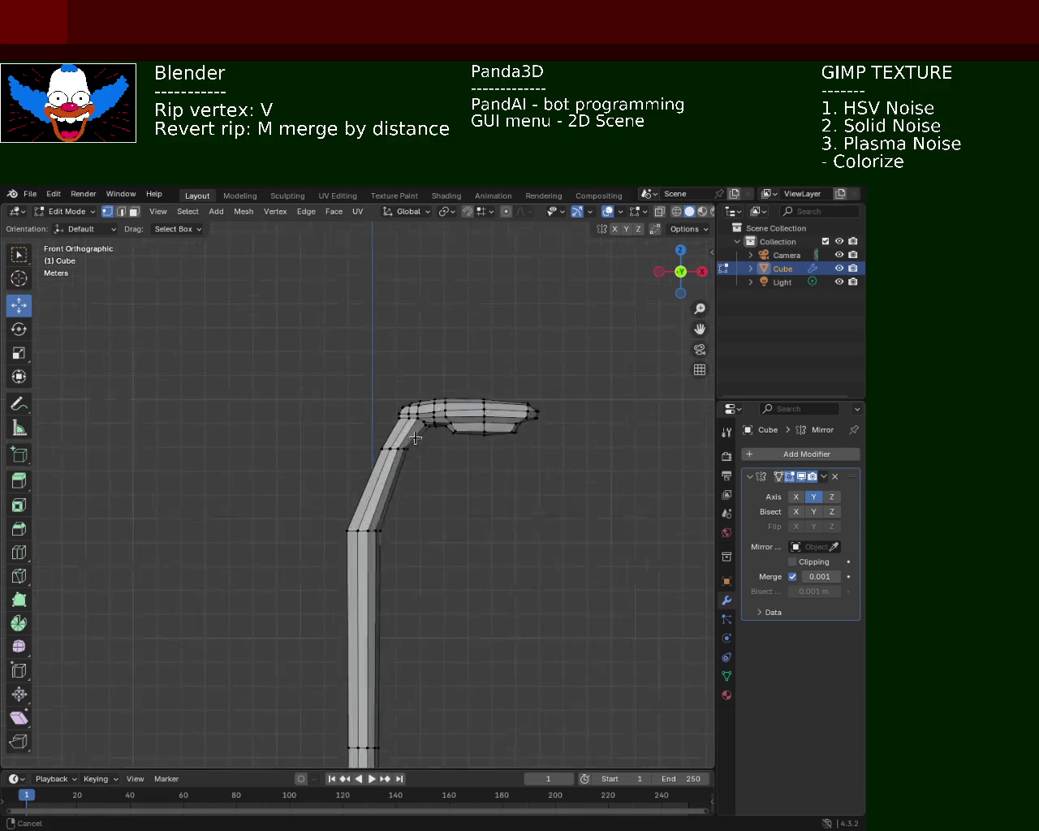
left_click(661, 212)
mouse_move(306, 428)
left_mouse_down()
mouse_move(439, 474)
mouse_move(419, 445)
left_mouse_up()
left_click_drag(385, 391, 390, 382)
left_click_drag(439, 431, 454, 443)
left_click_drag(324, 480, 395, 584)
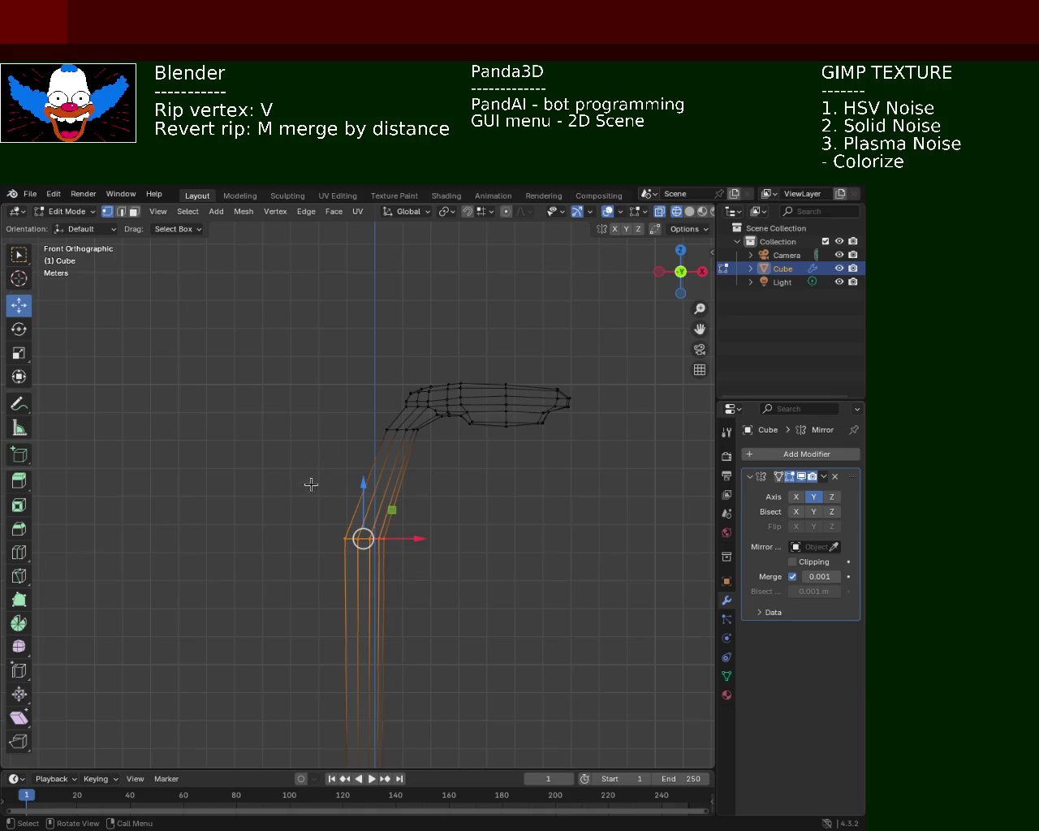
left_click_drag(362, 486, 362, 407)
left_click_drag(416, 459, 423, 468)
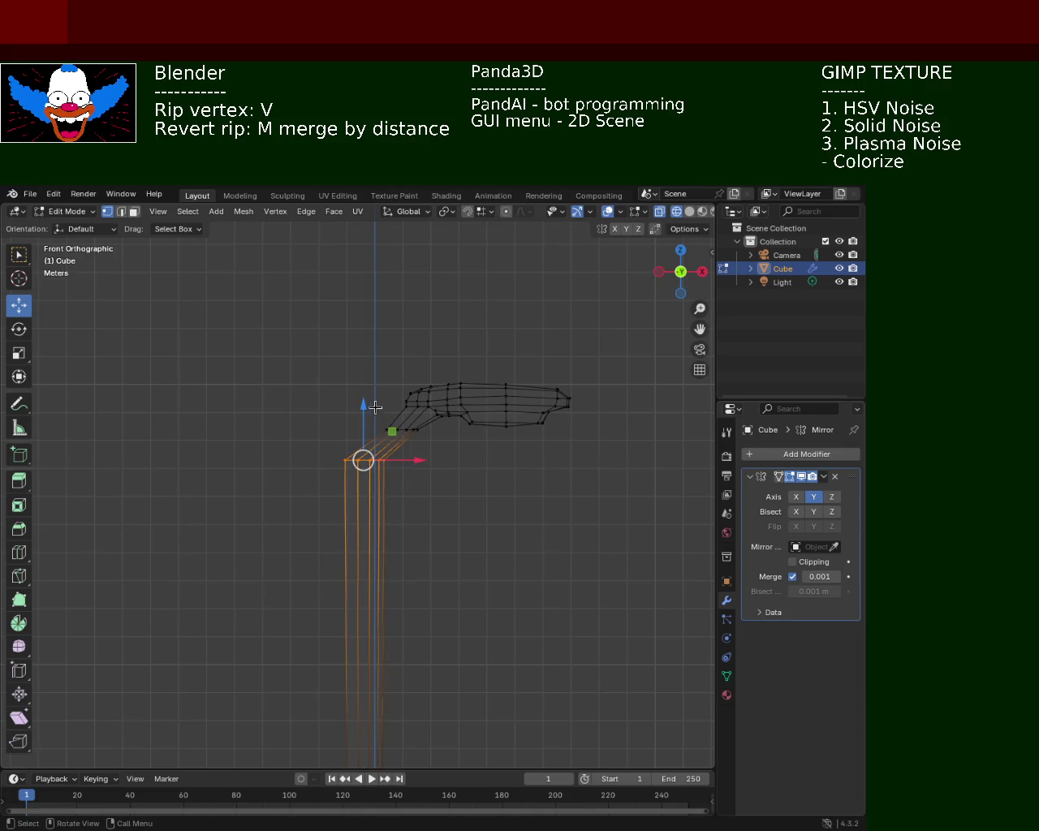
- Move the lamp head slightly left along X toward the pole
mouse_move(601, 331)
left_mouse_down()
mouse_move(394, 461)
mouse_move(359, 431)
left_mouse_up()
left_click_drag(511, 408, 480, 408)
left_click(412, 456)
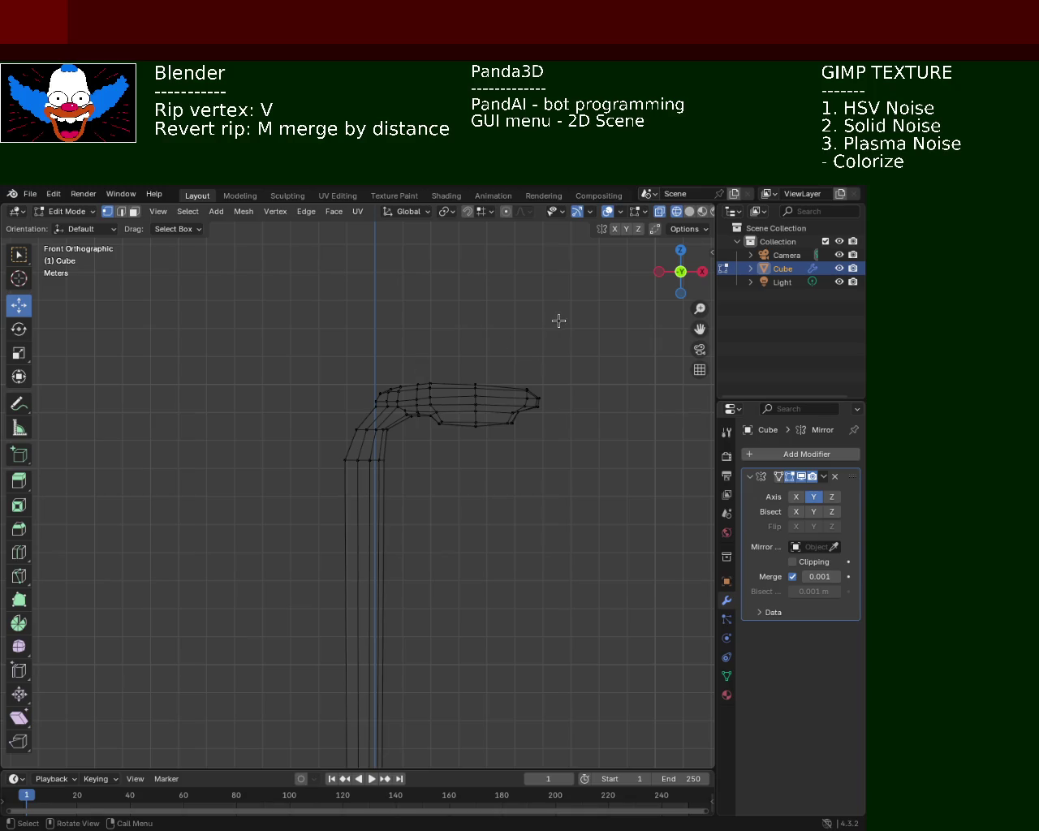
- Inspect the lamp in solid shading, then return to X-ray and select the elbow vertices
left_click(688, 211)
scroll(461, 362, "down", 3)
middle_click_drag(450, 420, 428, 503)
scroll(428, 504, "up", 5)
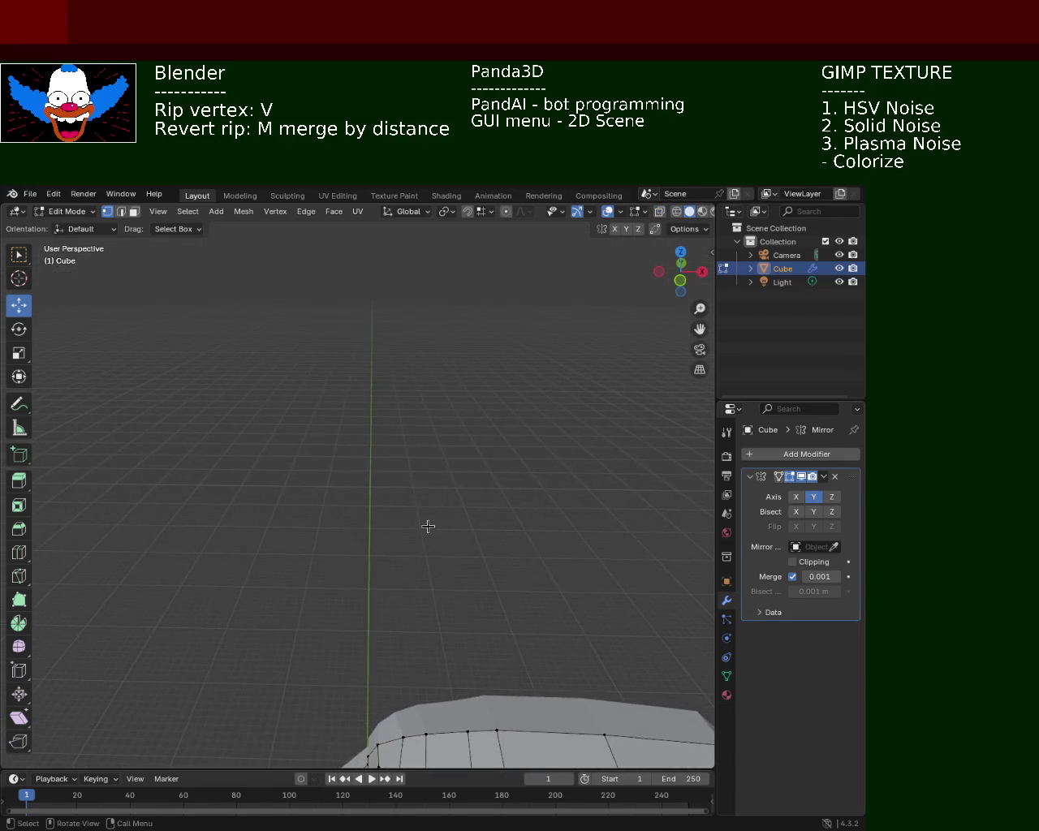
scroll(427, 525, "down", 3)
mouse_move(359, 345)
middle_mouse_down("ctrl")
mouse_move(386, 448)
mouse_move(473, 514)
mouse_move(473, 498)
middle_mouse_up("ctrl")
scroll(436, 427, "down", 2)
mouse_move(396, 406)
middle_mouse_down("ctrl")
mouse_move(385, 367)
mouse_move(667, 224)
middle_mouse_up("ctrl")
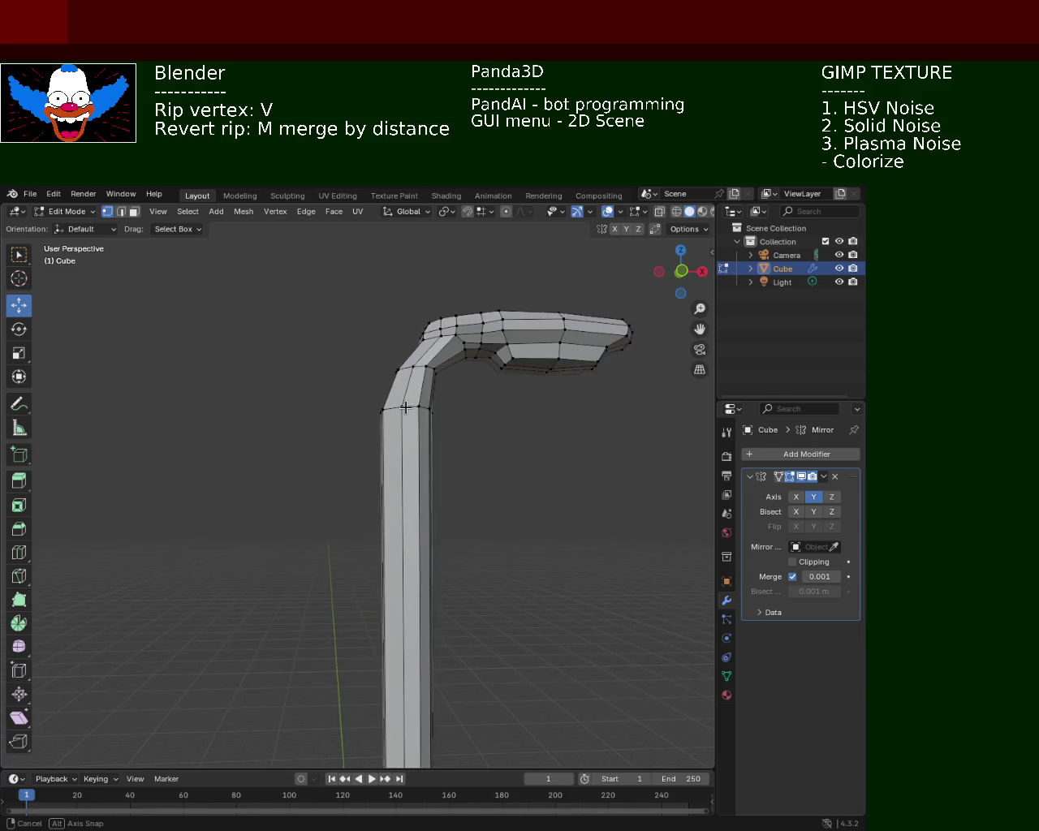
left_click(659, 211)
middle_click_drag(423, 392, 418, 403)
left_click_drag(302, 437, 422, 466)
- Scale the elbow vertex ring down to about 0.93
key("s")
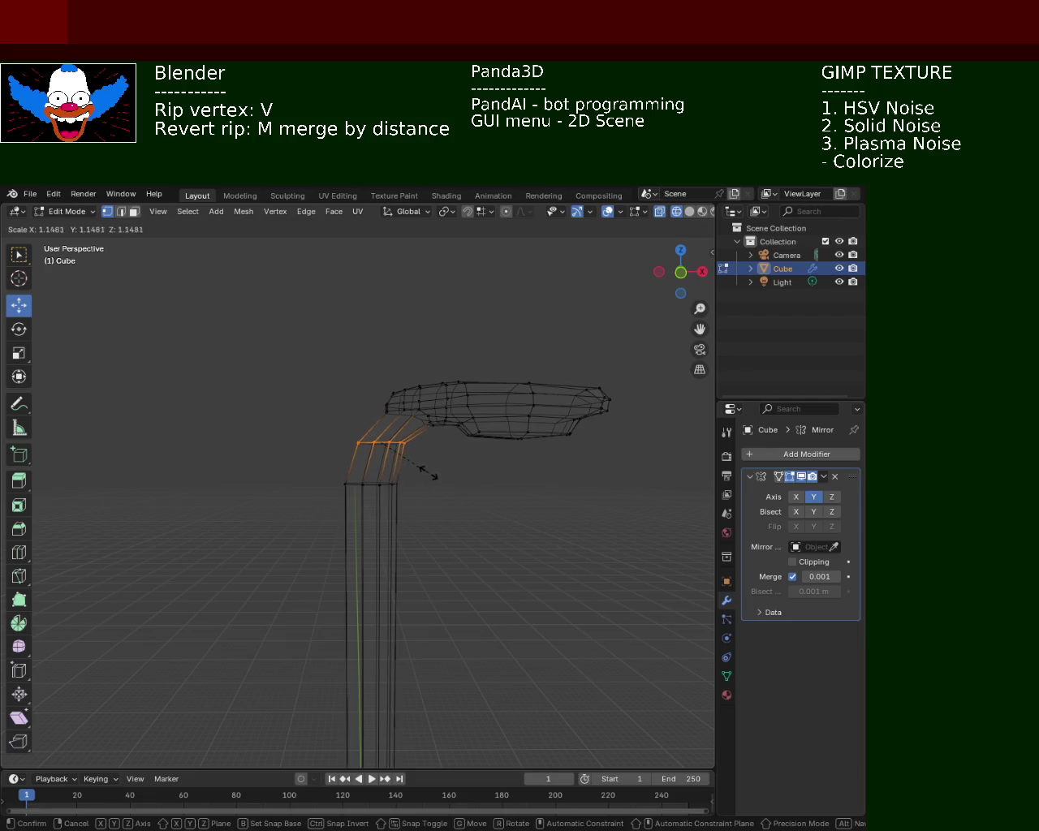
type("0")
key("Return")
key("alt+z")
mouse_move(427, 463)
middle_mouse_down("ctrl")
mouse_move(413, 421)
mouse_move(440, 417)
mouse_move(426, 334)
mouse_move(427, 408)
middle_mouse_up("ctrl")
key("v")
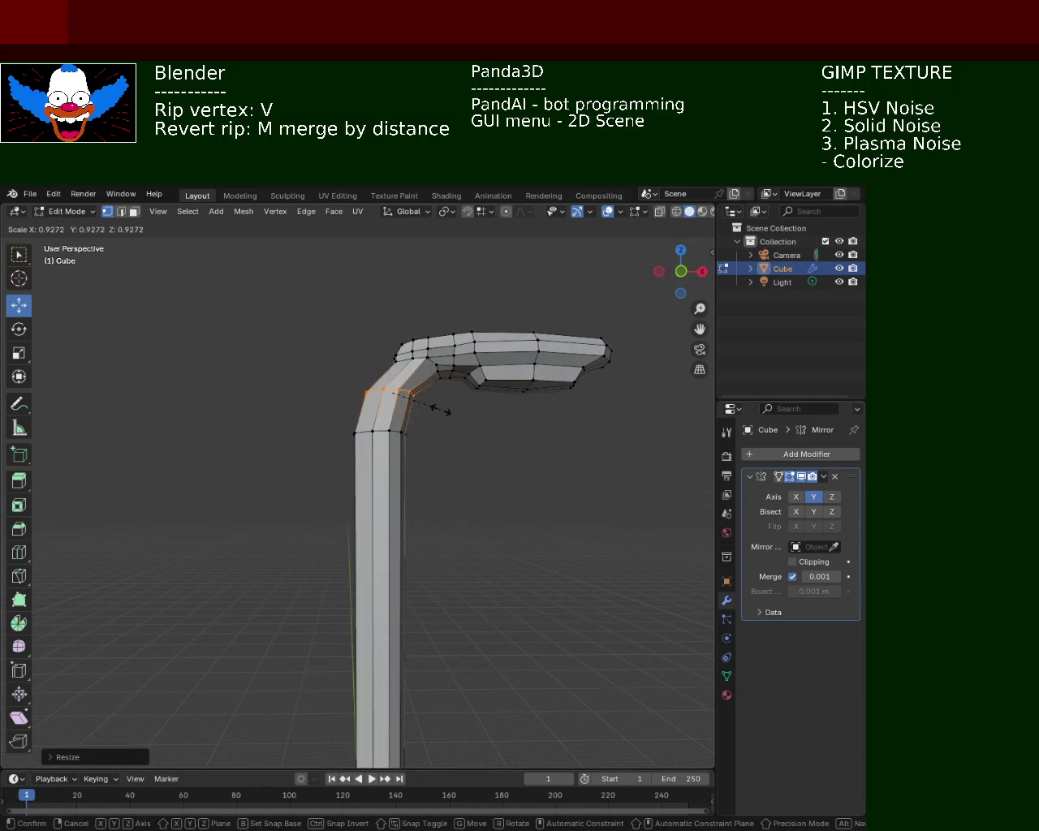
key("Escape")
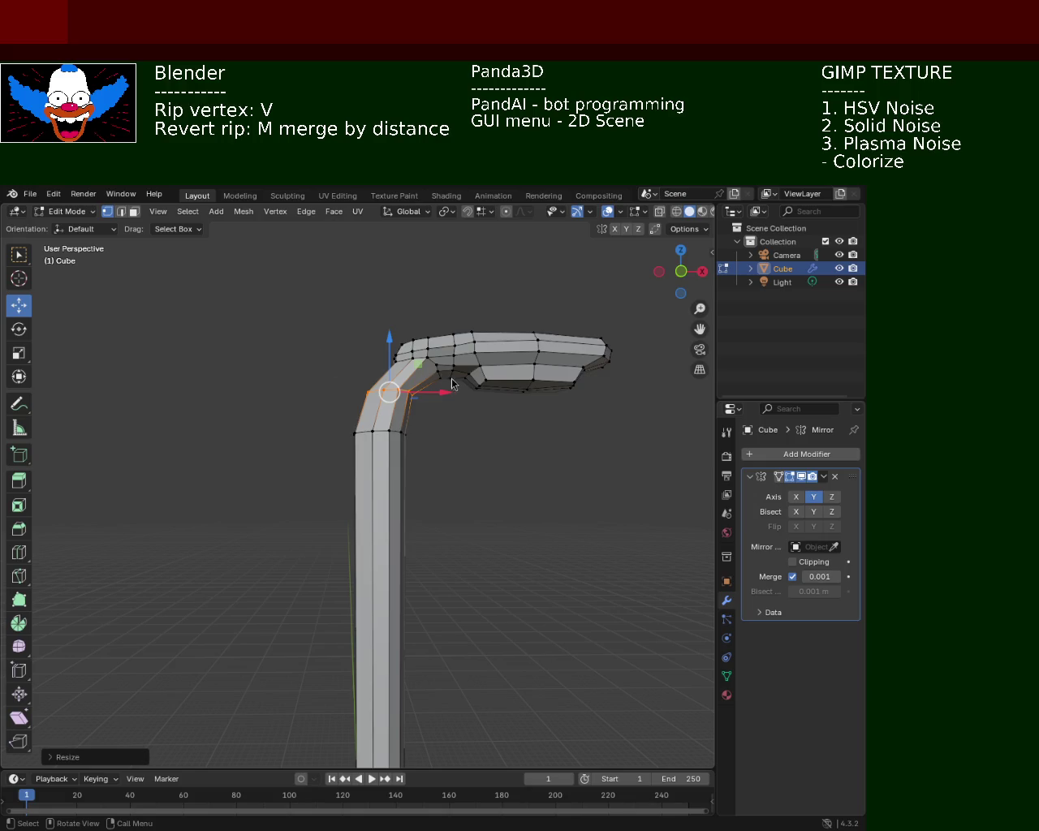
scroll(518, 406, "down", 3)
middle_click_drag(504, 403, 467, 505)
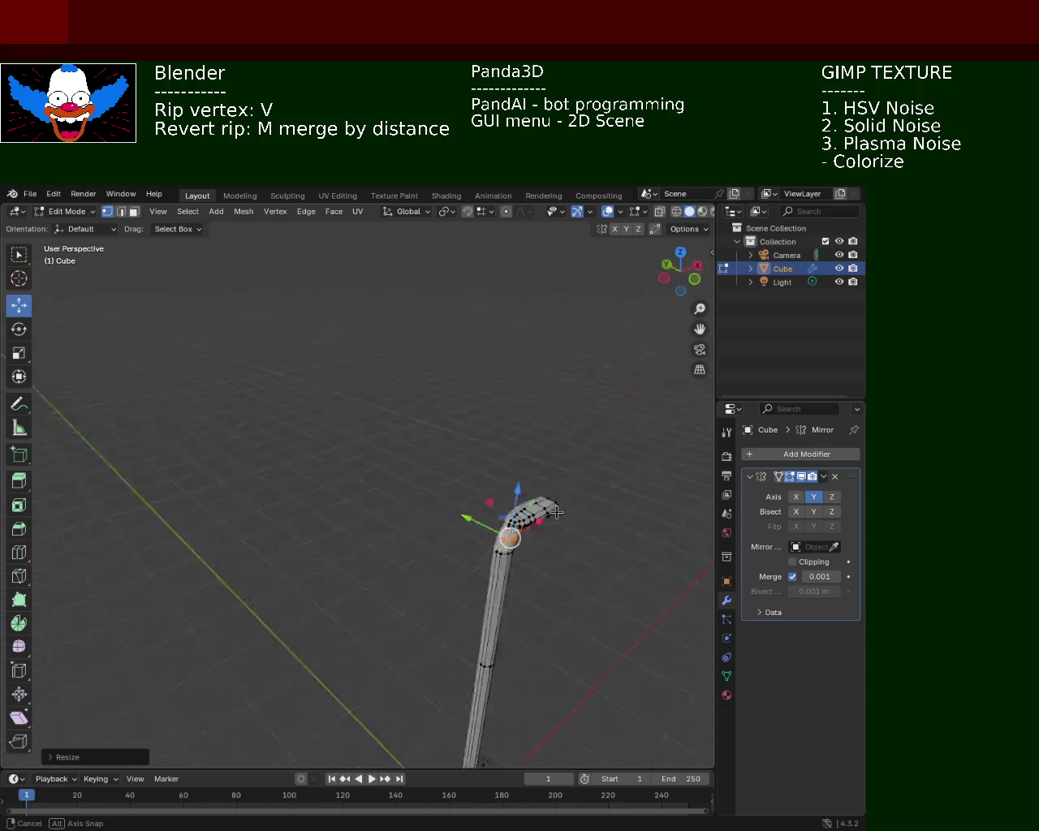
scroll(545, 438, "up", 2)
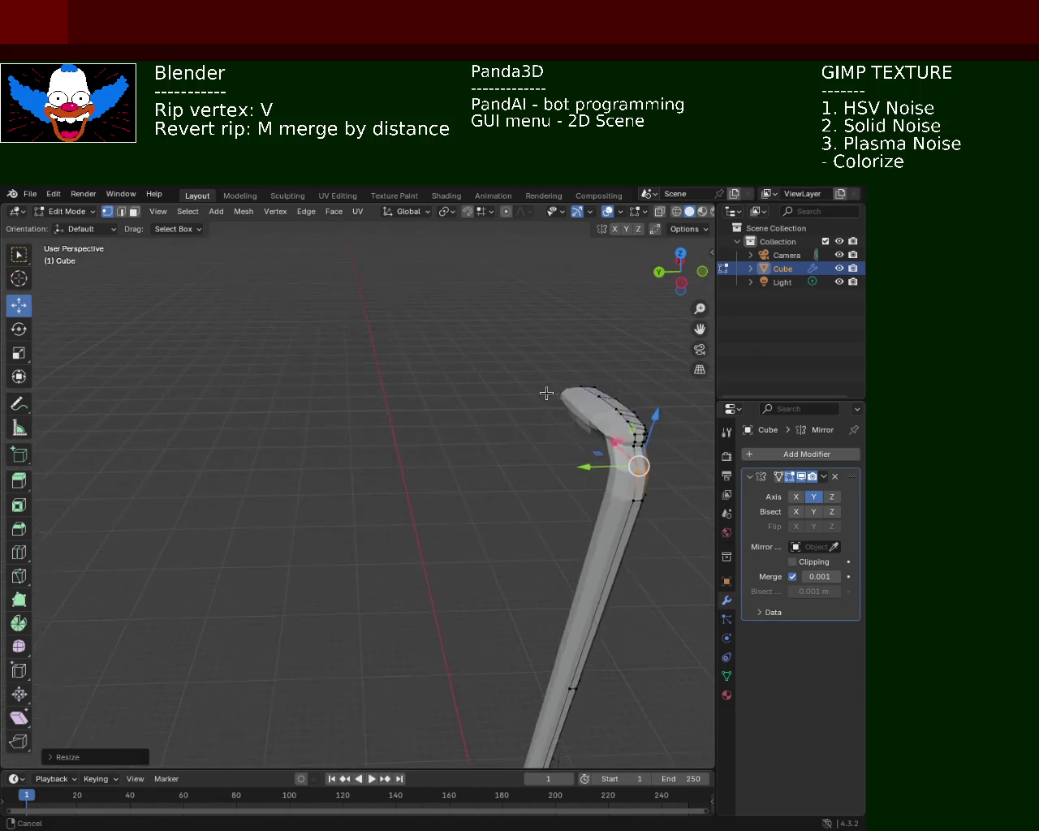
scroll(524, 449, "up", 2)
scroll(412, 434, "up", 2)
middle_click_drag(412, 434, 440, 398)
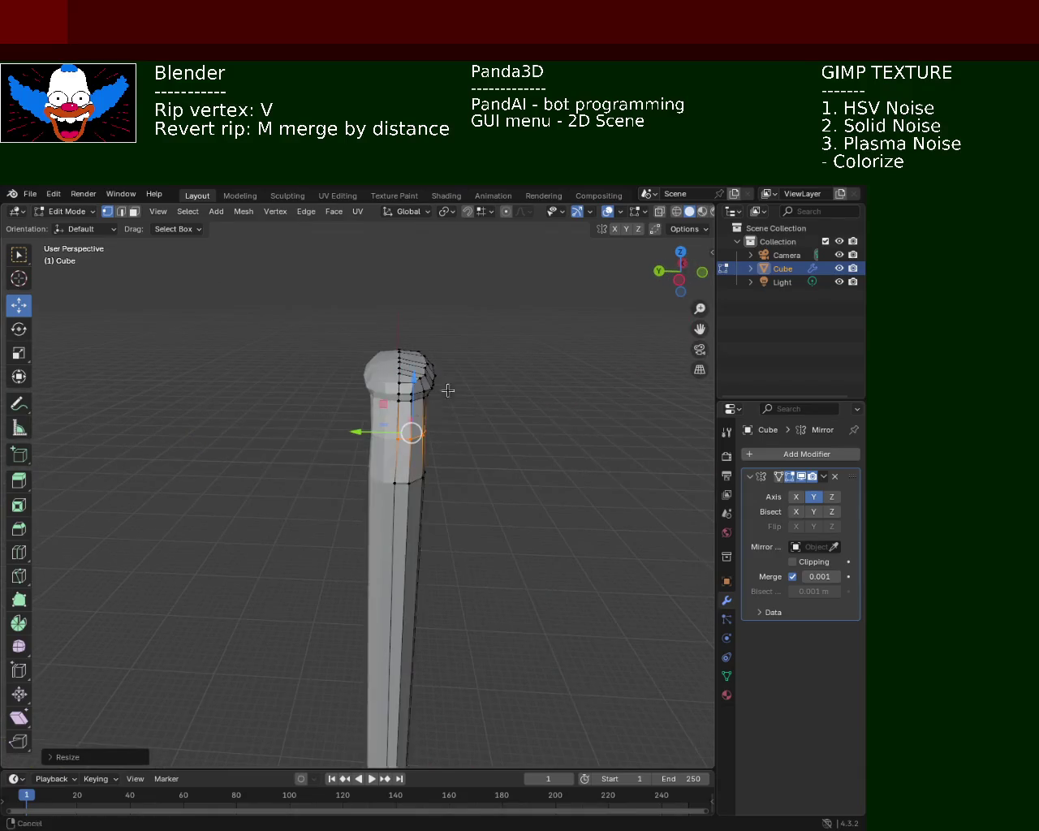
scroll(442, 405, "up", 2)
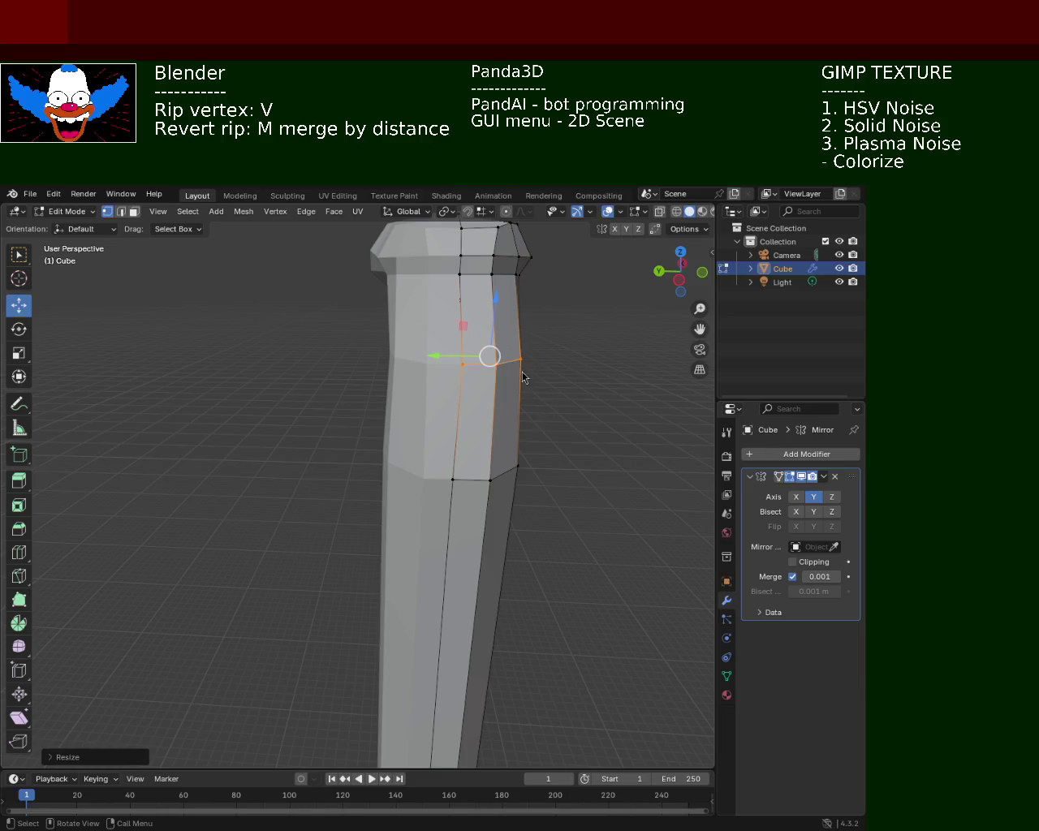
middle_click_drag(499, 513, 204, 441)
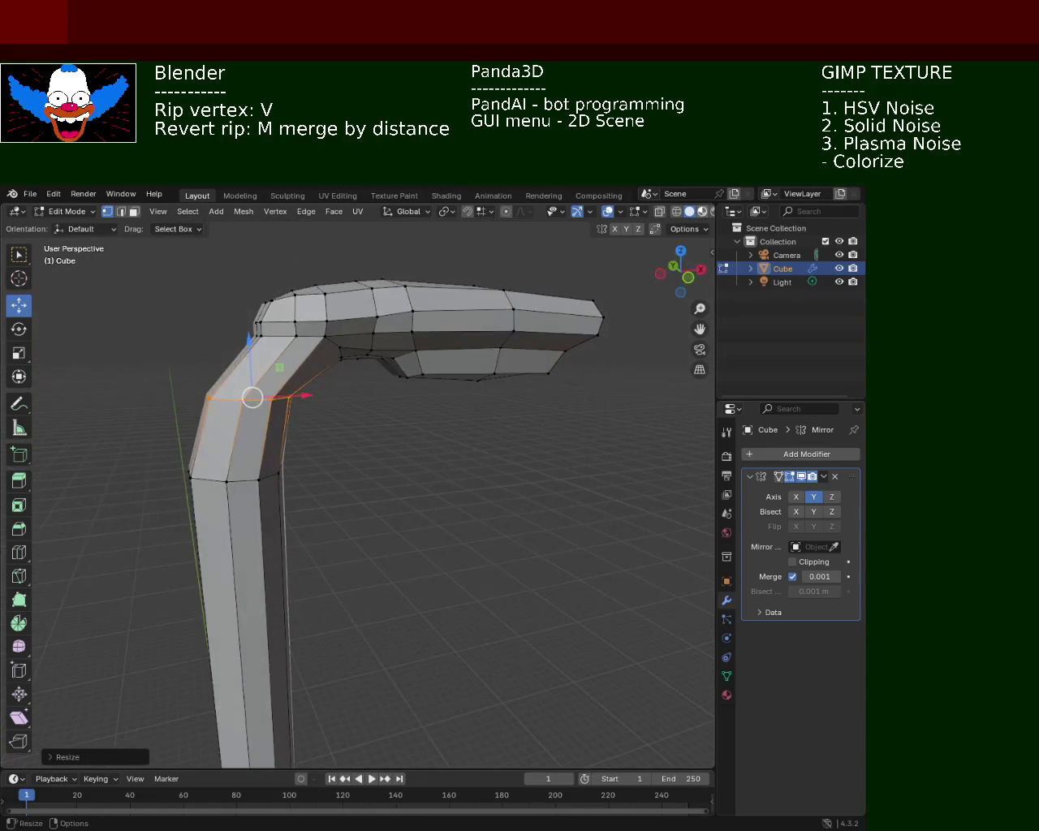
mouse_move(503, 347)
middle_mouse_down()
mouse_move(358, 377)
mouse_move(364, 420)
middle_mouse_up()
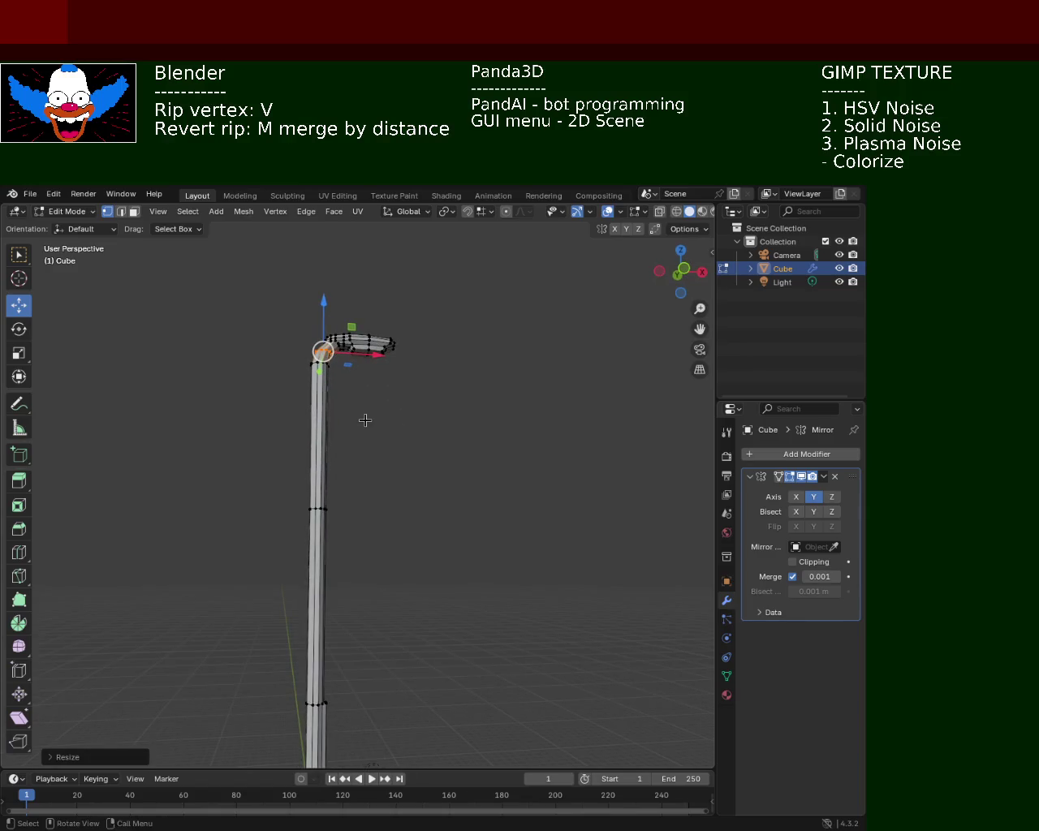
- Toggle wireframe and solid shading, orbit around the pole, and select an edge on it
left_click(677, 212)
left_click(689, 211)
left_click(429, 397)
middle_click_drag(429, 397, 539, 484)
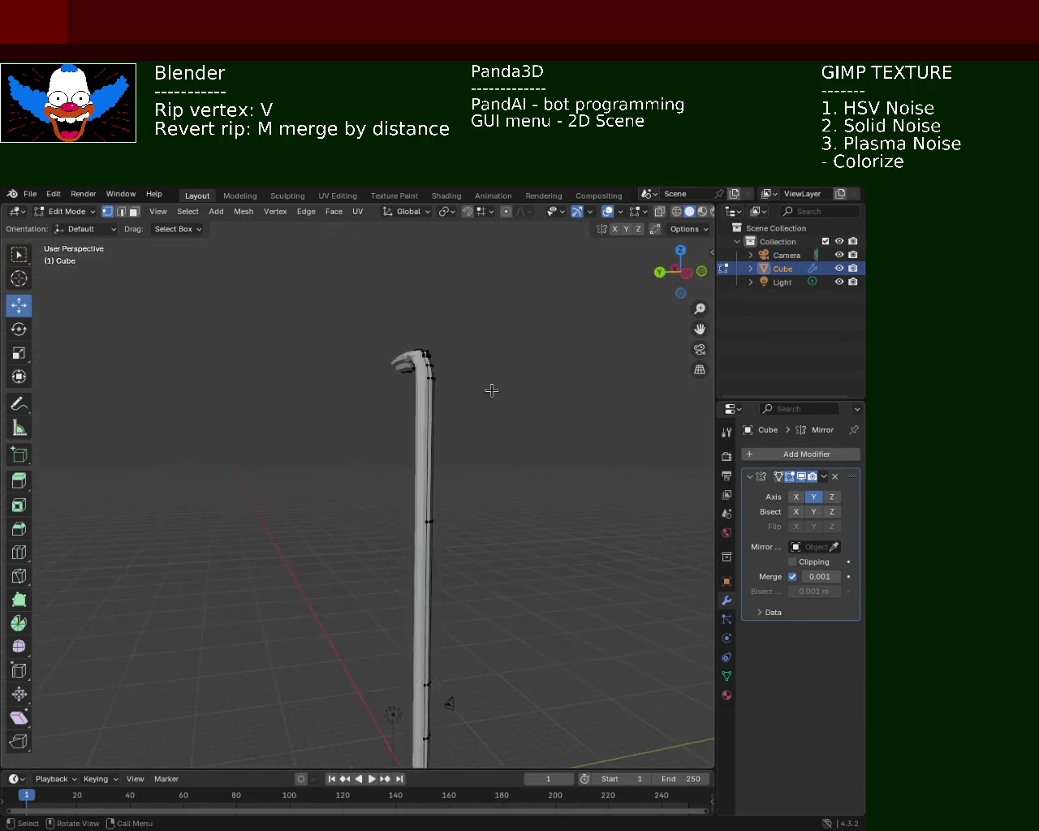
mouse_move(539, 484)
middle_mouse_down()
mouse_move(382, 410)
mouse_move(363, 322)
mouse_move(463, 353)
middle_mouse_up()
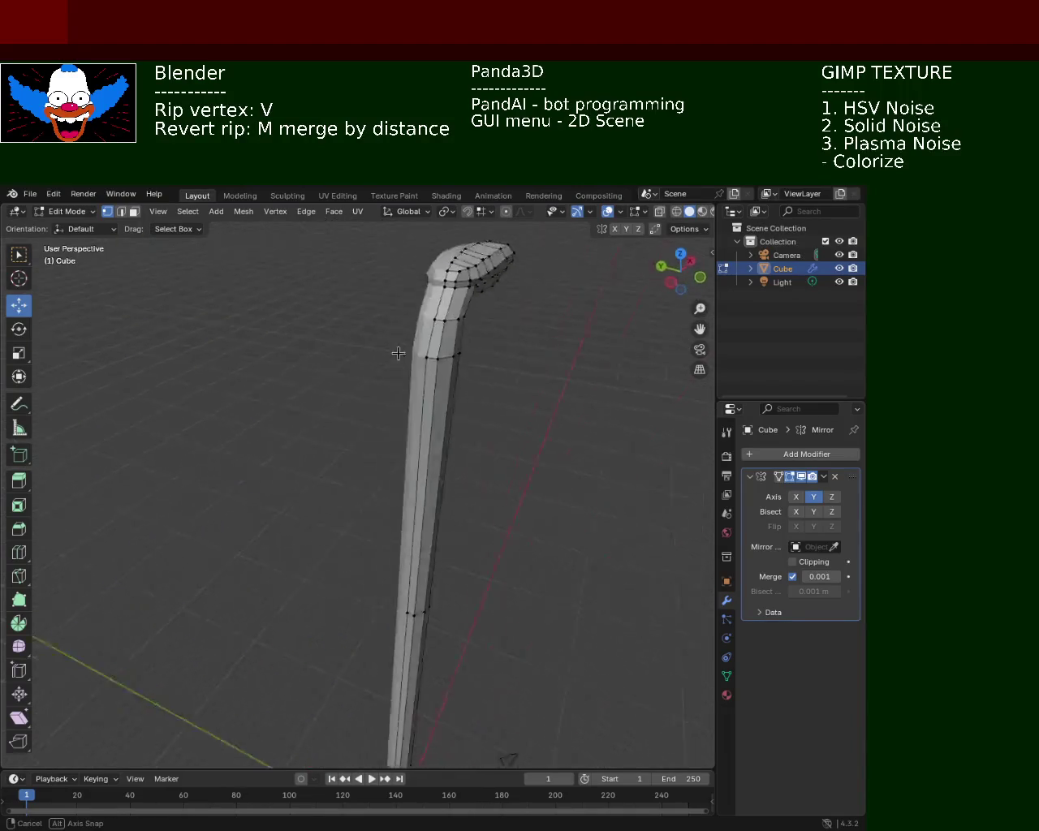
mouse_move(463, 352)
middle_mouse_down()
mouse_move(390, 414)
mouse_move(455, 378)
mouse_move(446, 401)
mouse_move(400, 407)
middle_mouse_up()
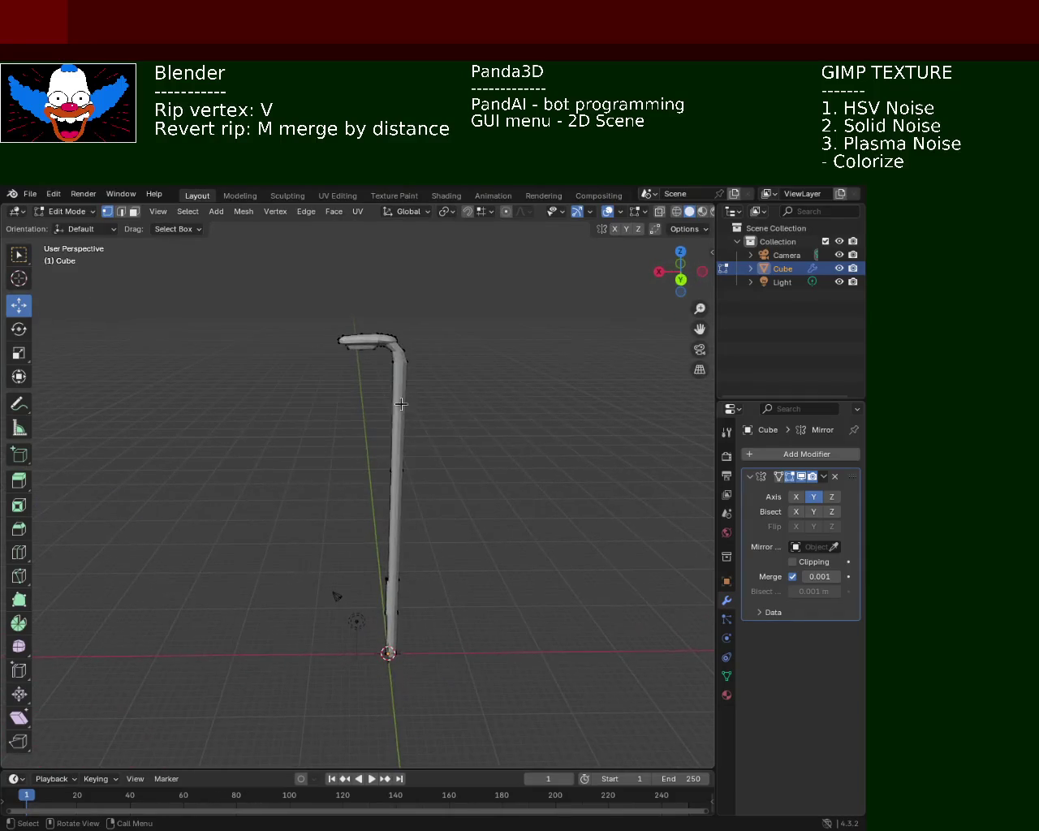
left_click(446, 405, "ctrl")
left_click(455, 404, "ctrl")
- Step through undo and redo to restore the bent top, then select a vertex on the edge ring
key("ctrl+z")
key("ctrl+z")
key("ctrl+shift+z")
key("ctrl+shift+z")
key("ctrl+z")
key("ctrl+z")
key("ctrl+shift+z")
key("ctrl+shift+z")
middle_click_drag(455, 403, 445, 388)
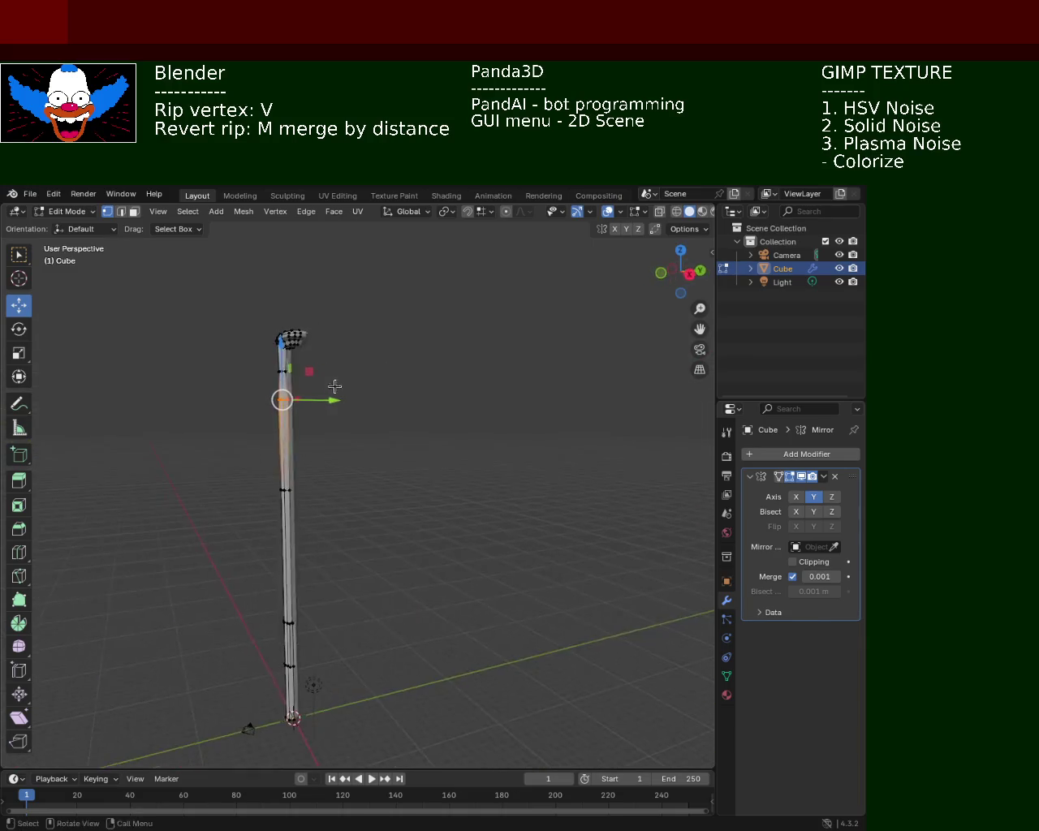
key("ctrl+z")
key("ctrl+z")
key("ctrl+shift+z")
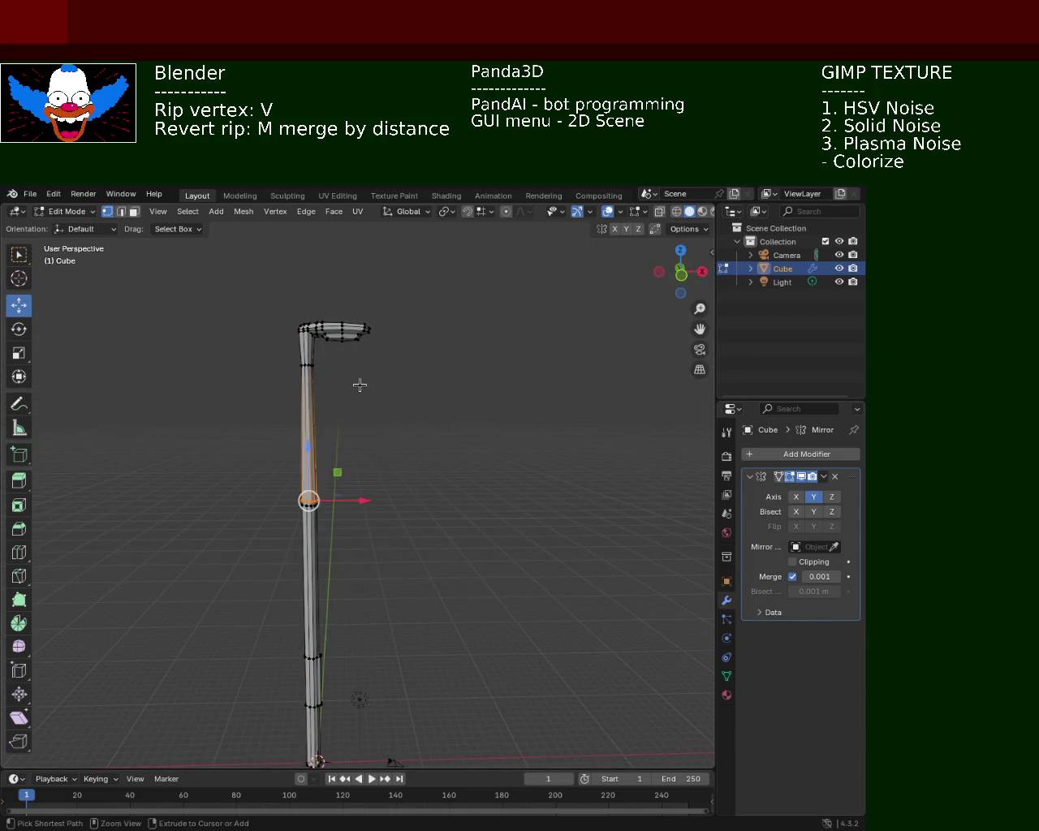
key("ctrl+z")
mouse_move(394, 413)
middle_mouse_down("ctrl")
mouse_move(344, 332)
mouse_move(400, 443)
mouse_move(319, 454)
mouse_move(329, 460)
middle_mouse_up("ctrl")
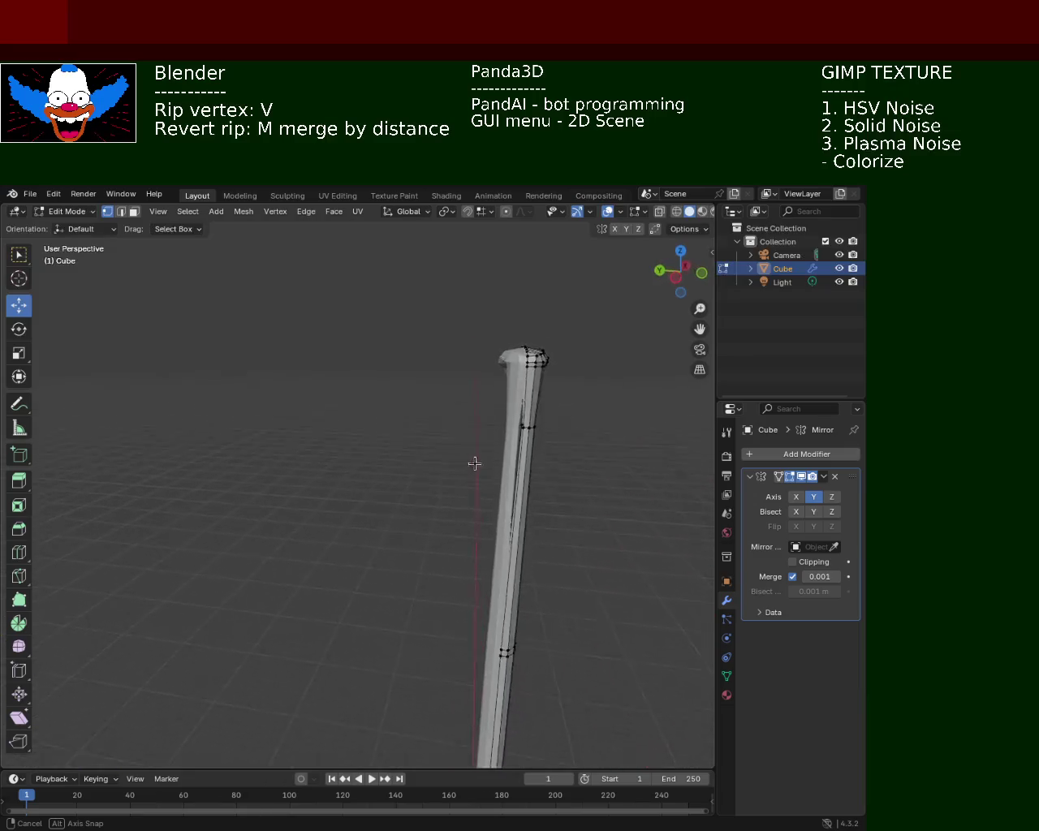
mouse_move(329, 460)
middle_mouse_down()
mouse_move(271, 413)
mouse_move(487, 244)
middle_mouse_up()
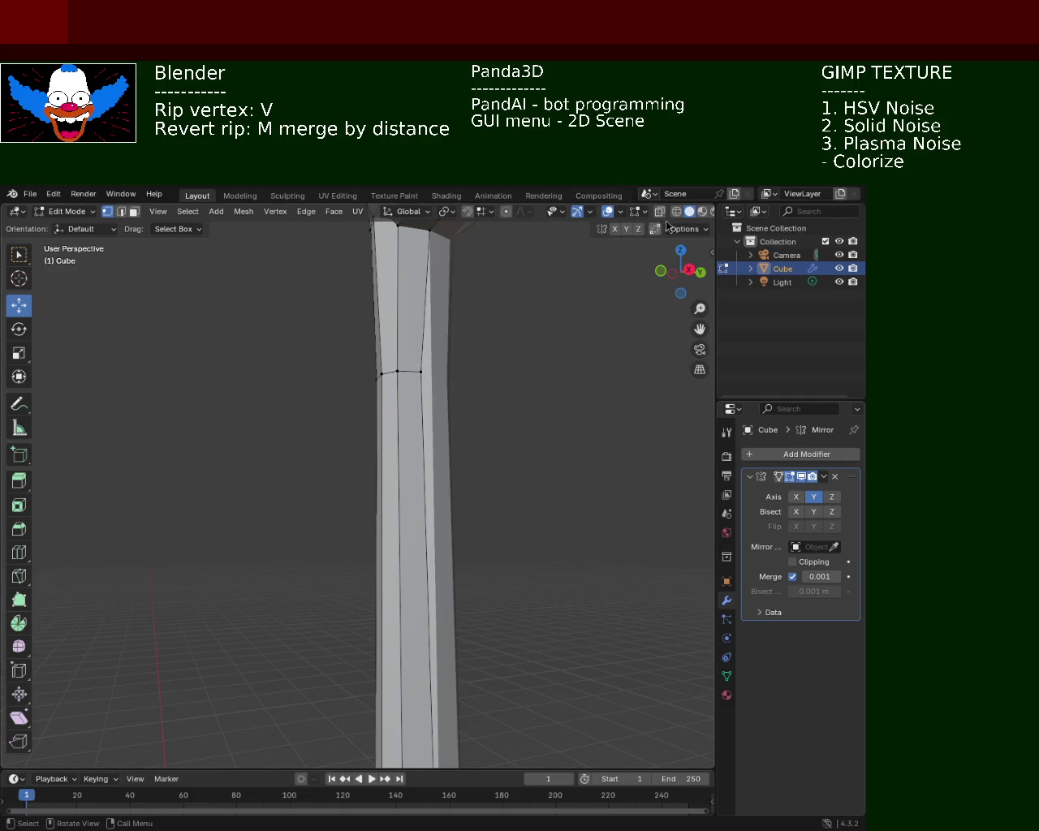
left_click(421, 370)
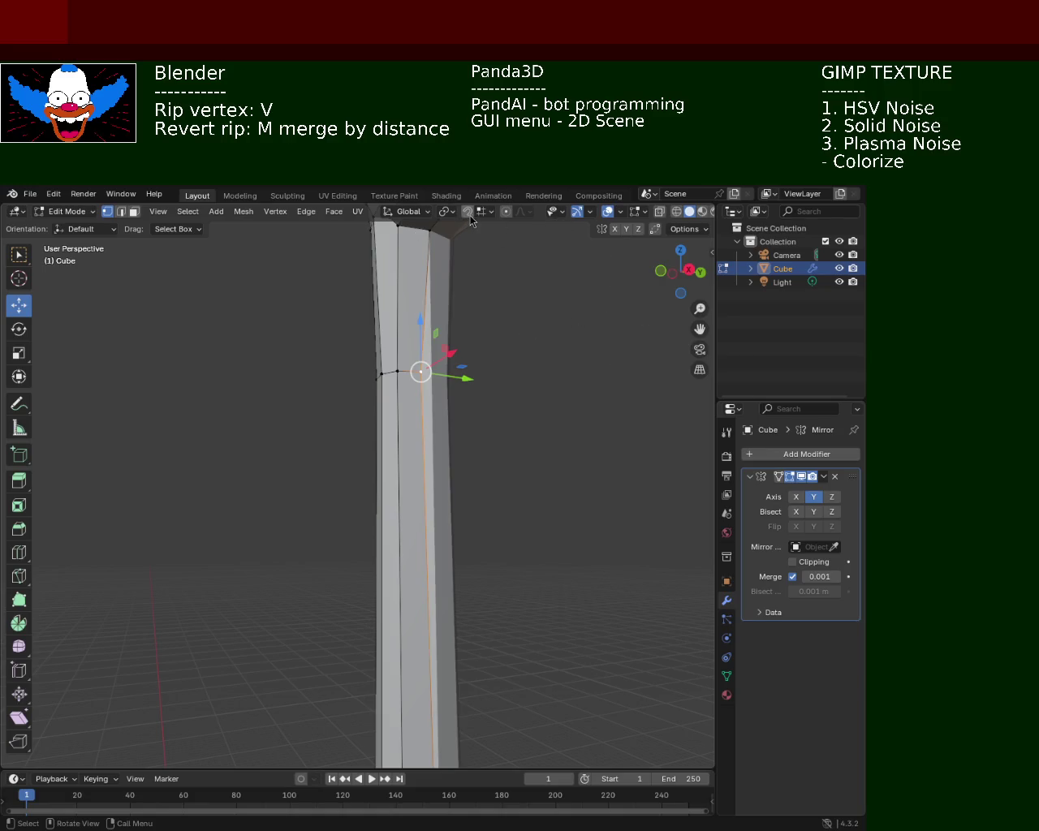
- Try ripping the vertex along Y, then undo and cancel the rip
key("v")
key("y")
left_click(477, 377)
key("ctrl+z")
left_click(483, 219)
middle_click_drag(283, 409, 357, 493)
key("v")
key("y")
key("Escape")
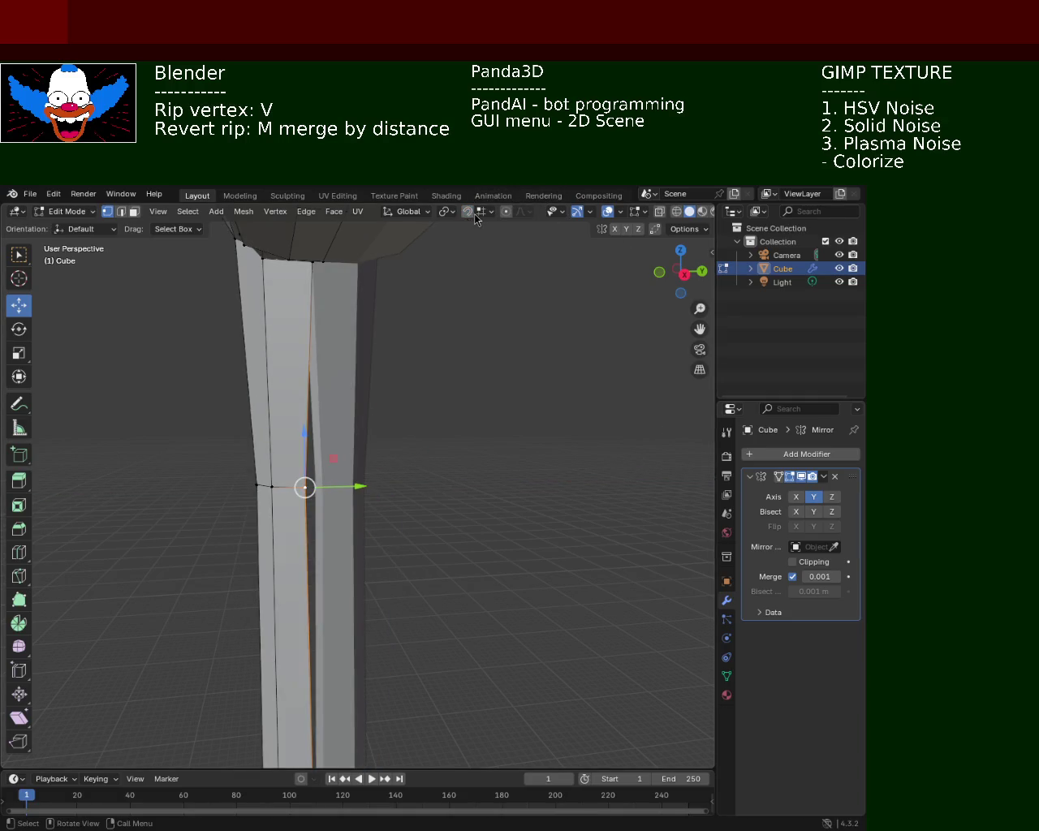
- Enable snapping and move the vertex about 0.099 m along the Y axis
left_click(472, 214)
left_click(488, 212)
left_click_drag(352, 490, 317, 497)
mouse_move(108, 457)
middle_mouse_down()
mouse_move(325, 481)
mouse_move(428, 479)
middle_mouse_up()
scroll(438, 422, "up", 4)
scroll(427, 413, "up", 3)
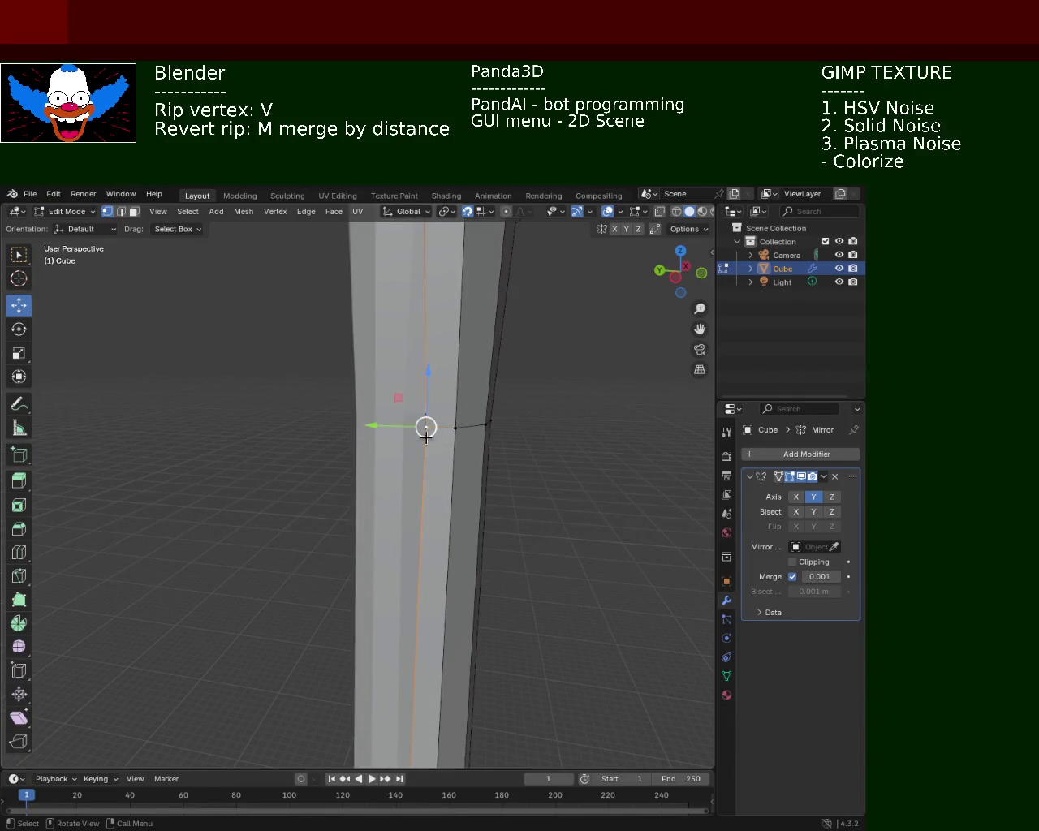
key("g")
key("y")
left_click(455, 442)
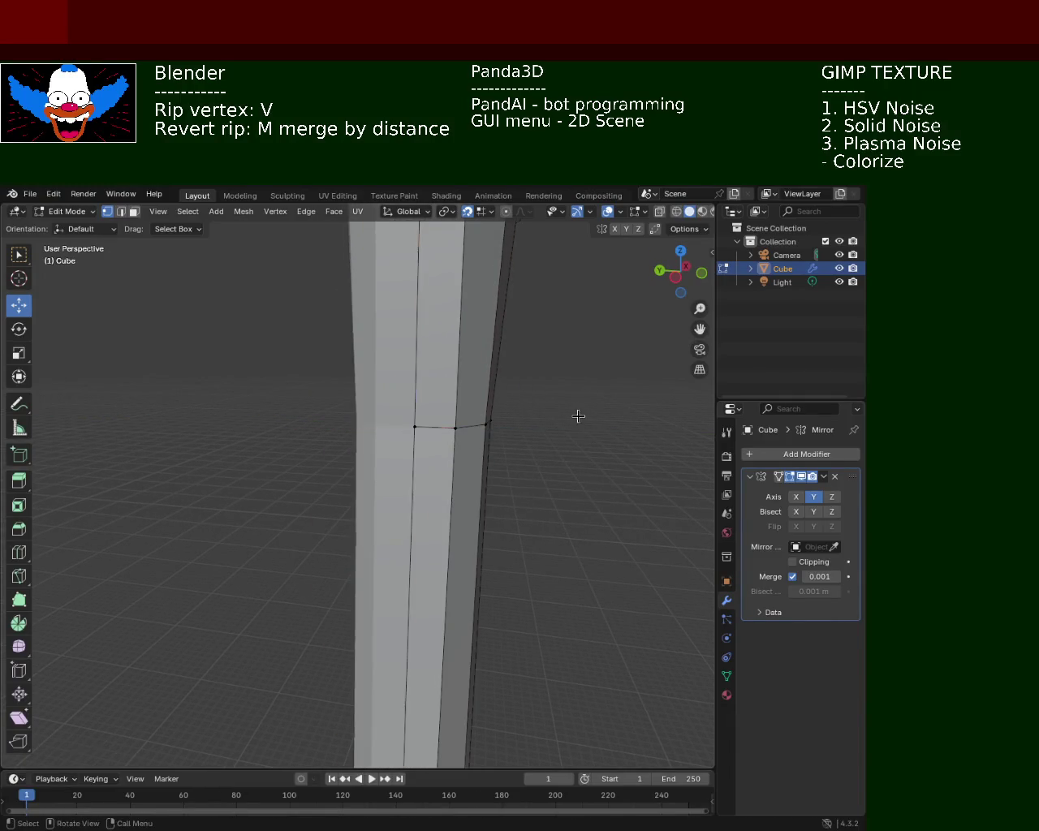
- Orbit around the lamp post to inspect the bent arm and the upright pole on the grid
middle_click_drag(577, 416, 554, 494)
scroll(514, 453, "down", 2)
mouse_move(514, 453)
middle_mouse_down()
mouse_move(571, 520)
mouse_move(445, 384)
middle_mouse_up()
middle_click_drag(449, 441, 334, 383)
scroll(335, 382, "down", 5)
mouse_move(482, 563)
middle_mouse_down()
mouse_move(373, 440)
mouse_move(373, 524)
mouse_move(388, 462)
mouse_move(431, 410)
middle_mouse_up()
scroll(486, 522, "down", 3)
middle_click_drag(486, 522, 533, 540)
mouse_move(465, 565)
middle_mouse_down()
mouse_move(468, 538)
mouse_move(430, 547)
mouse_move(344, 506)
mouse_move(330, 456)
middle_mouse_up()
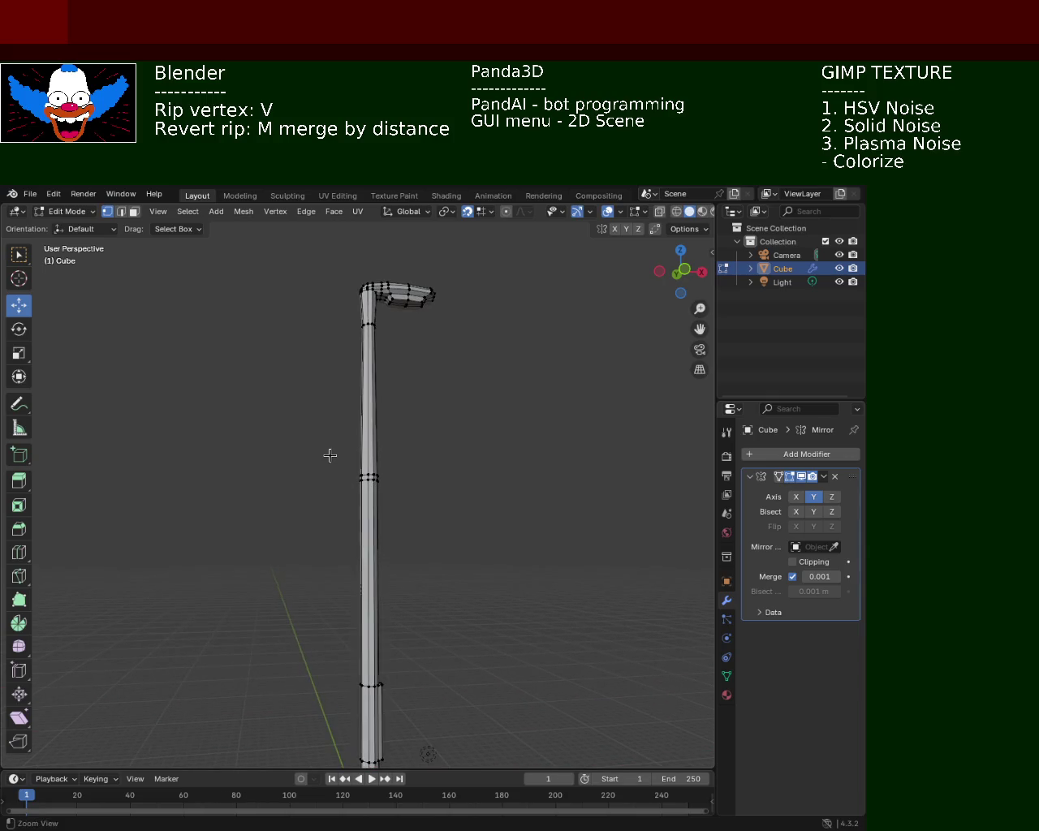
- Select the pole's middle edge loop and scale it down to about 0.68
left_click_drag(294, 433, 465, 519)
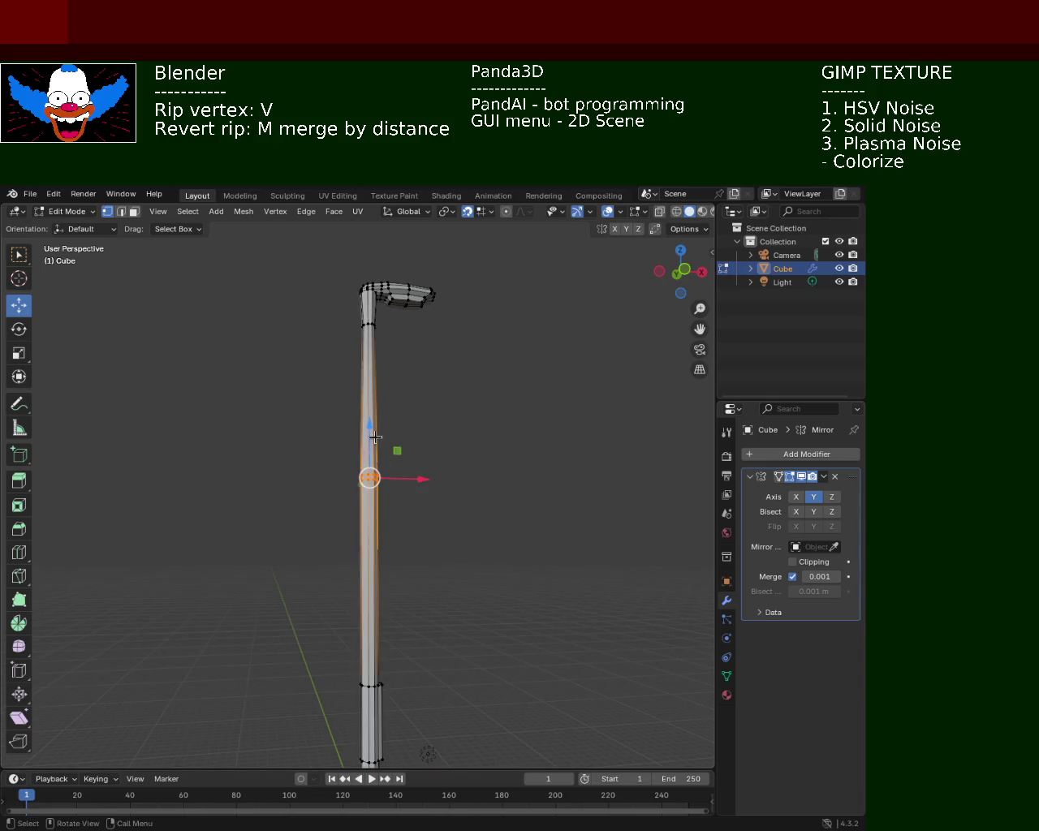
left_click(341, 321)
left_click_drag(282, 437, 426, 508)
key("s")
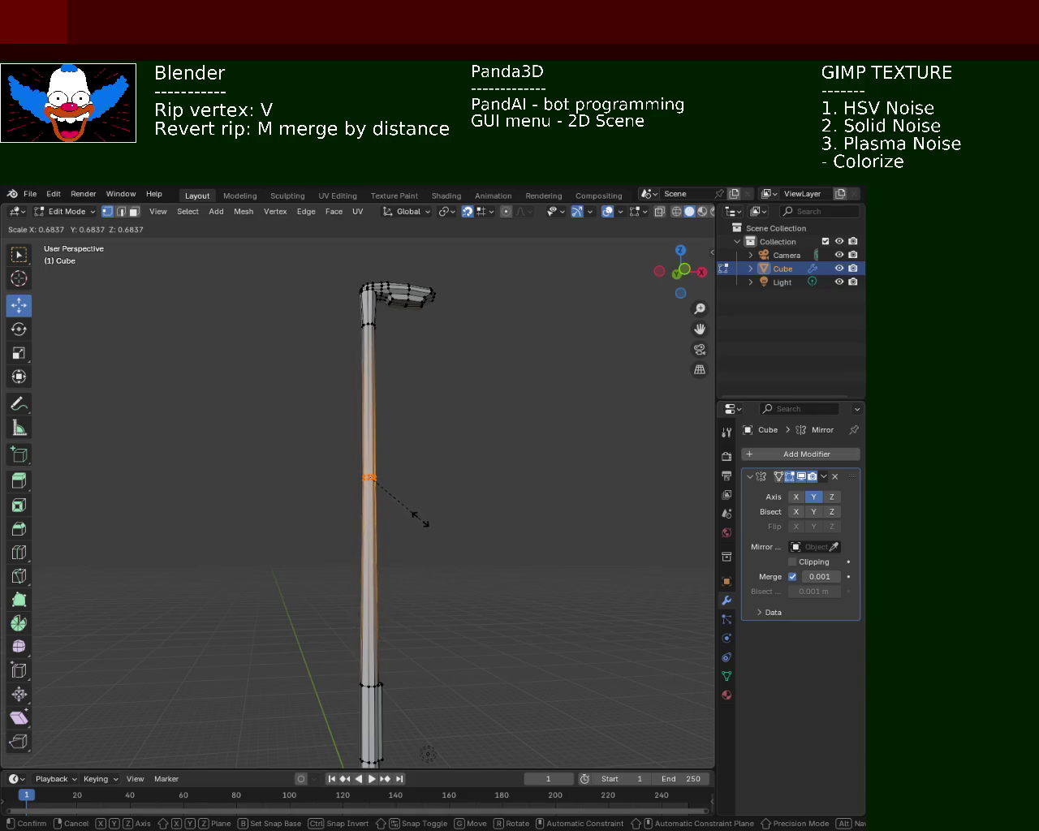
left_click(421, 519)
- Move the vertex down along Z and clear the selection
left_click_drag(371, 426, 374, 654)
left_click(427, 545)
mouse_move(508, 531)
middle_mouse_down()
mouse_move(425, 512)
mouse_move(390, 562)
mouse_move(368, 499)
mouse_move(471, 508)
mouse_move(339, 609)
mouse_move(351, 470)
mouse_move(460, 580)
mouse_move(450, 463)
mouse_move(414, 615)
mouse_move(401, 564)
mouse_move(408, 431)
mouse_move(417, 552)
middle_mouse_up()
scroll(405, 495, "down", 3)
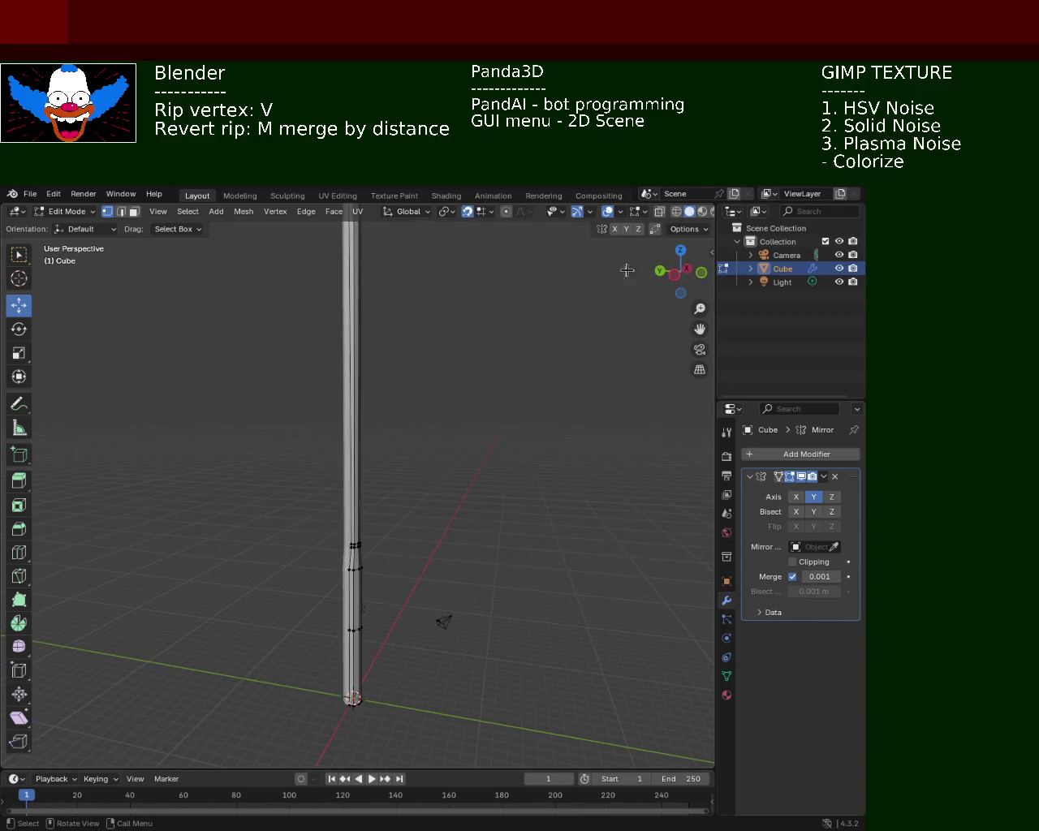
- In wireframe view, vertex-slide the lower pole edges up the shaft
left_click(676, 211)
mouse_move(632, 283)
middle_mouse_down()
mouse_move(403, 576)
mouse_move(364, 524)
mouse_move(376, 445)
mouse_move(366, 552)
mouse_move(347, 509)
middle_mouse_up()
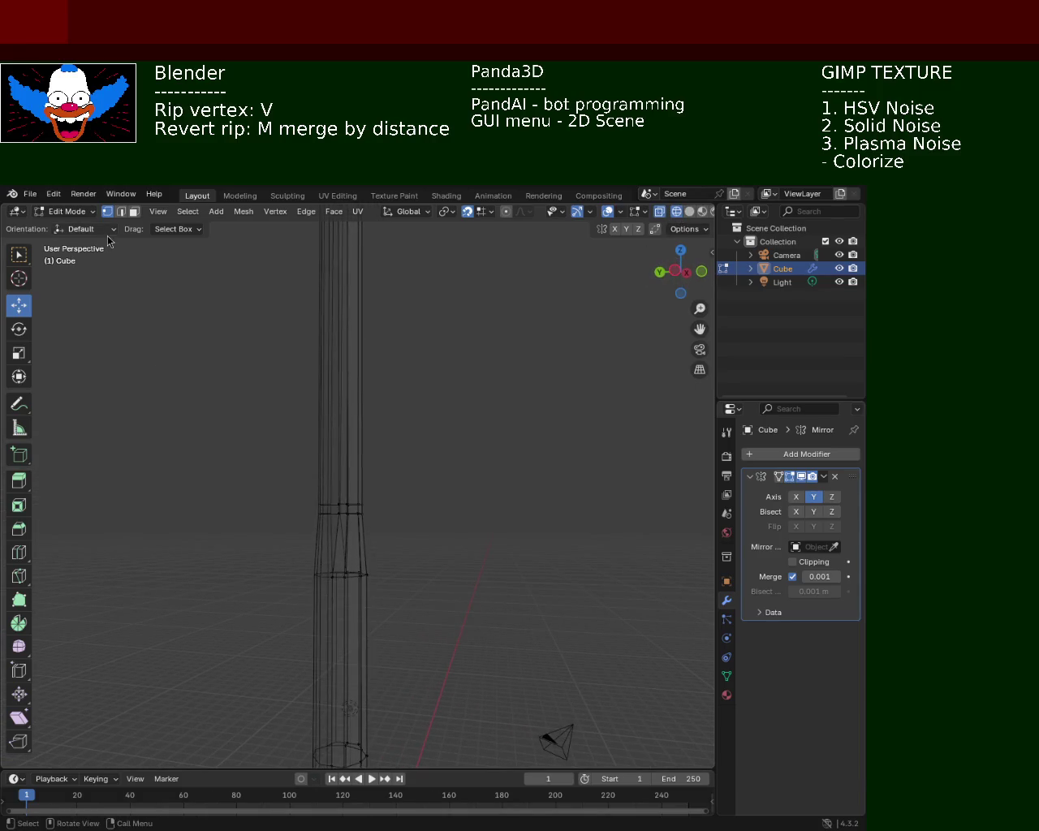
left_click_drag(241, 422, 415, 518)
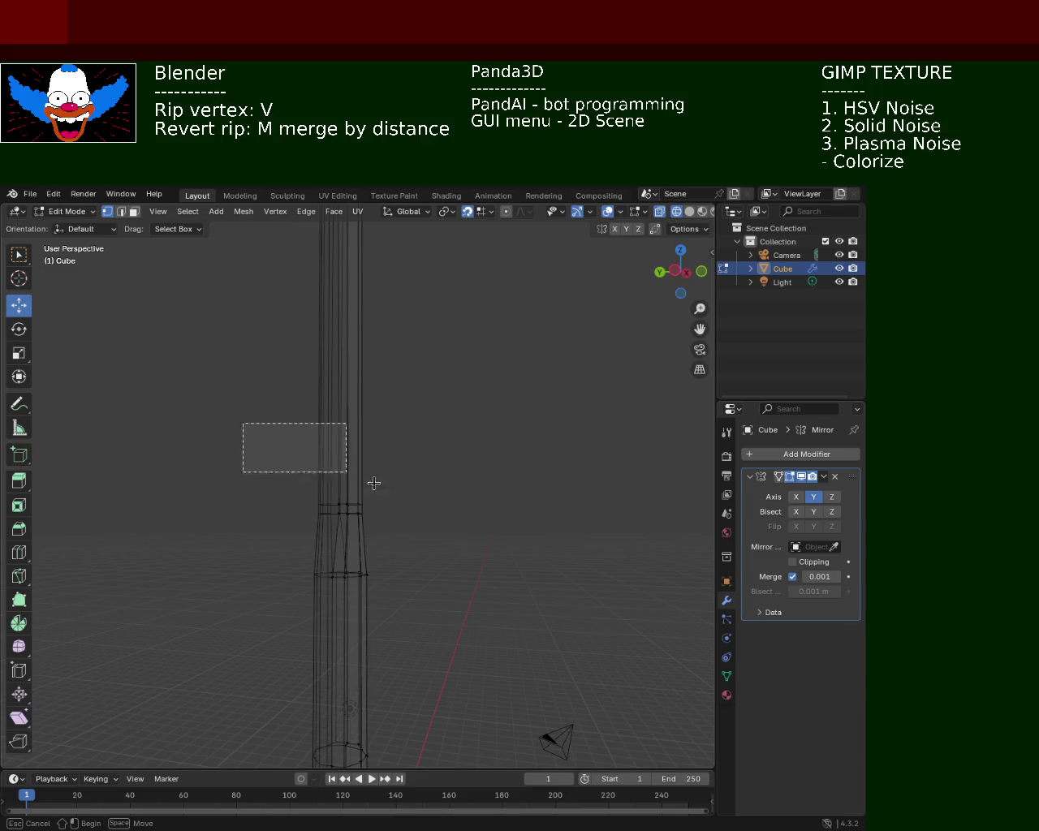
mouse_move(425, 461)
middle_mouse_down("ctrl")
mouse_move(445, 498)
mouse_move(429, 320)
mouse_move(377, 457)
middle_mouse_up("ctrl")
key("shift+v")
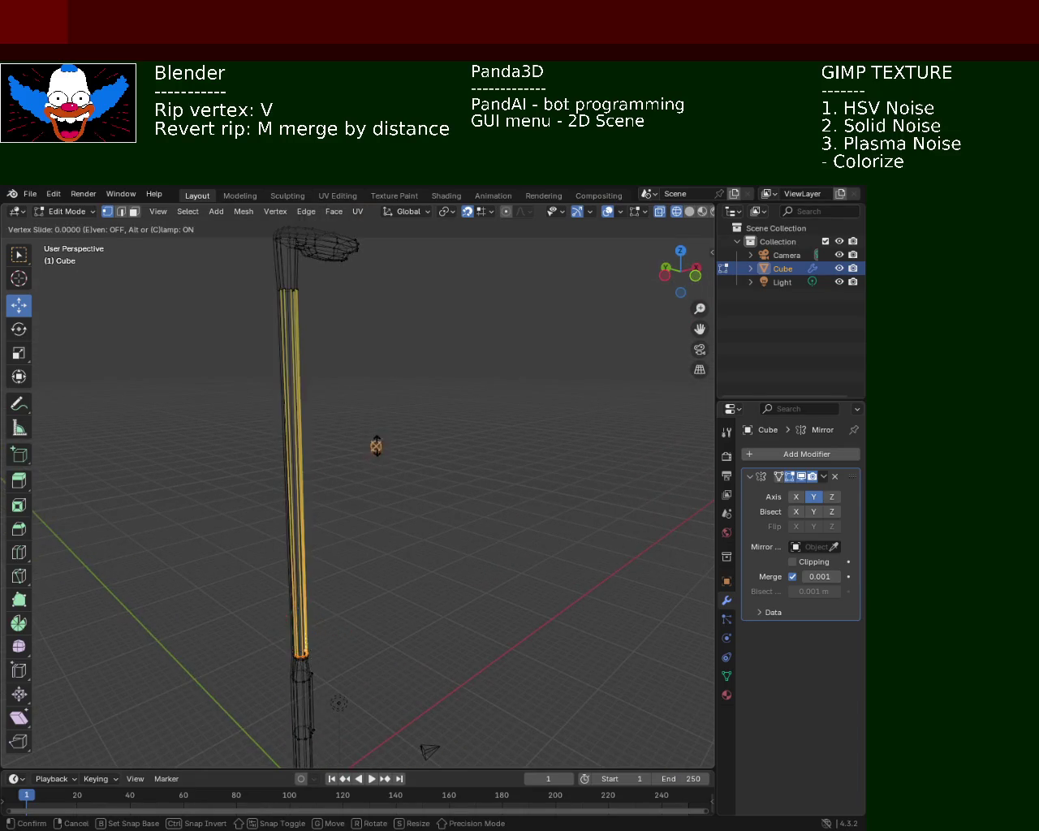
left_click(362, 306)
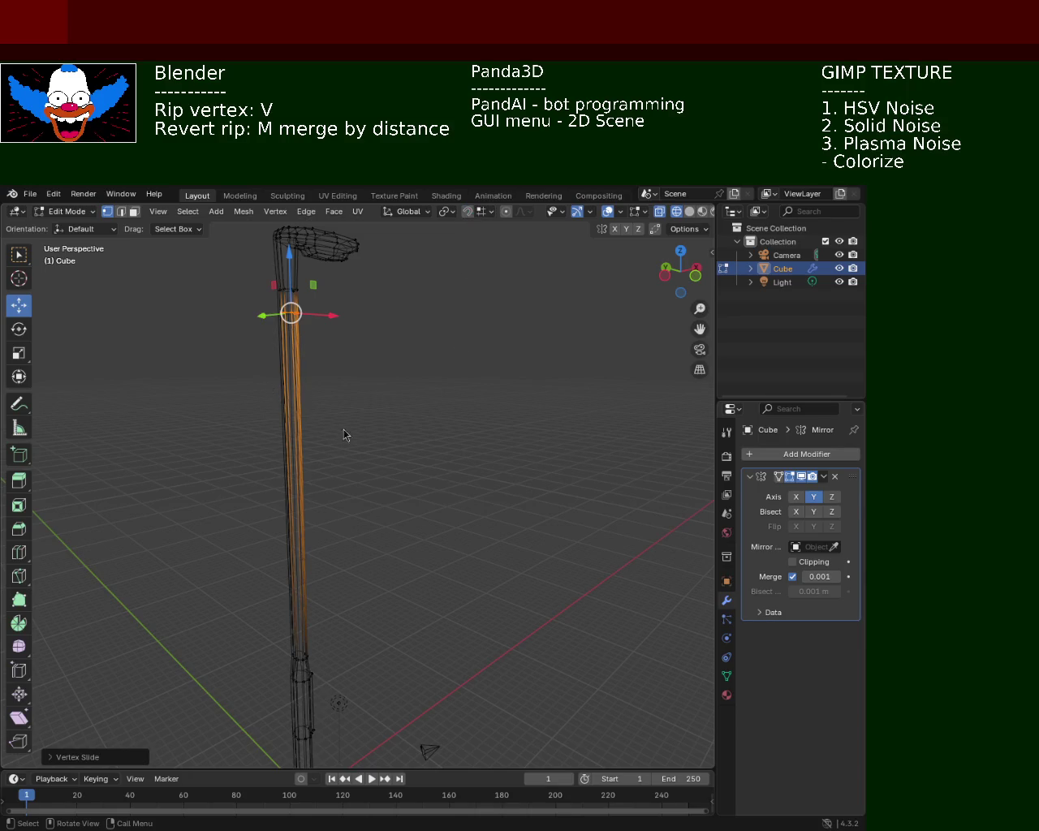
- Clear that selection and select the upper ring of post edges instead
mouse_move(384, 332)
middle_mouse_down()
mouse_move(376, 366)
mouse_move(352, 381)
middle_mouse_up()
scroll(343, 354, "up", 3)
scroll(475, 378, "down", 2)
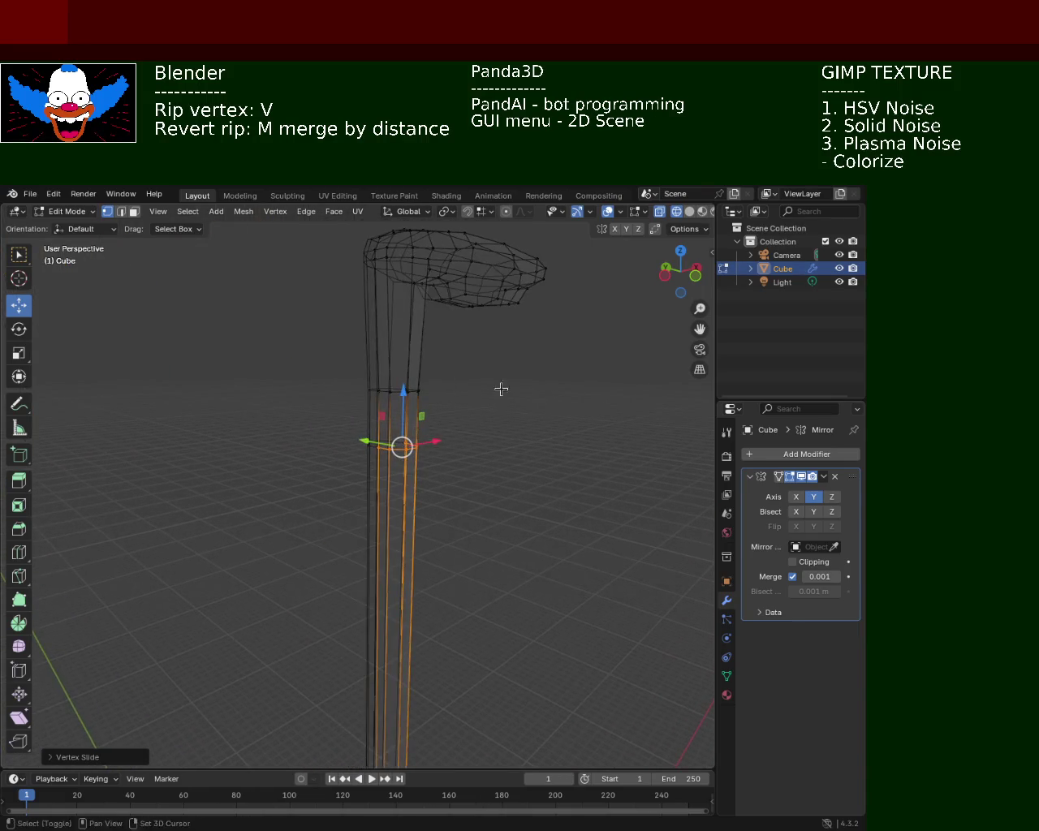
left_click(297, 354)
left_click_drag(316, 357, 472, 419)
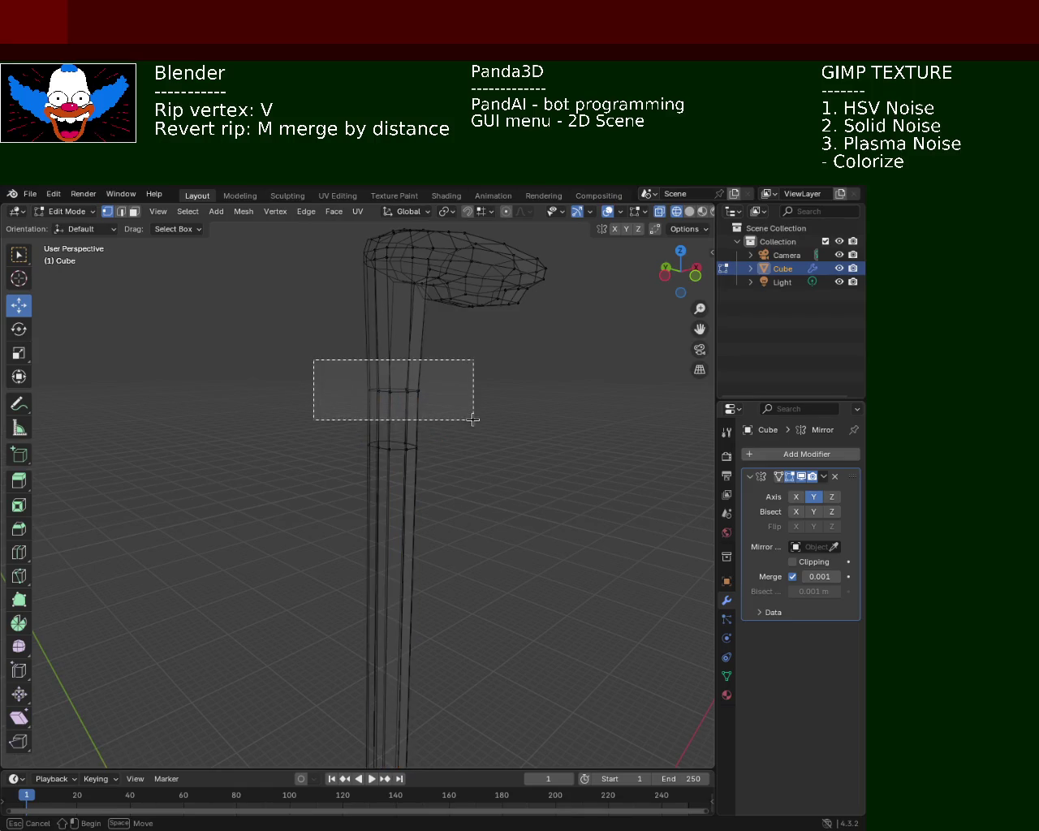
- Dissolve the selected vertices, then try merging the pole's middle faces at centre and undo it
key("x")
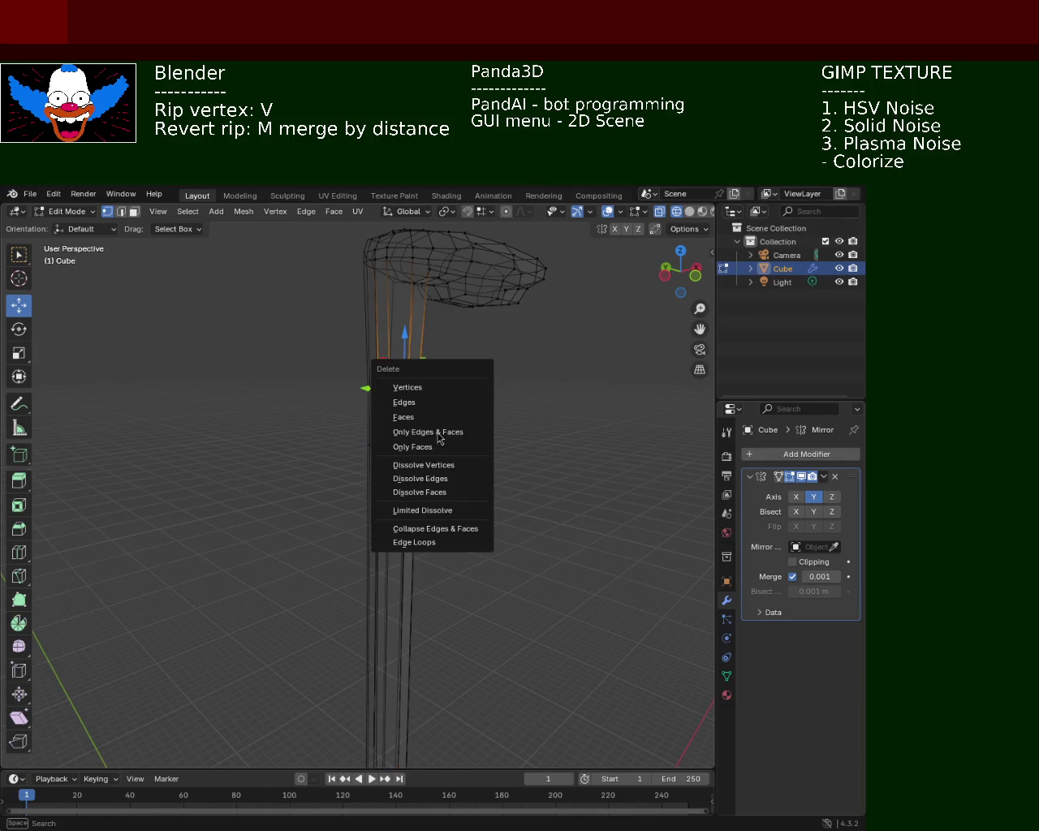
left_click(423, 467)
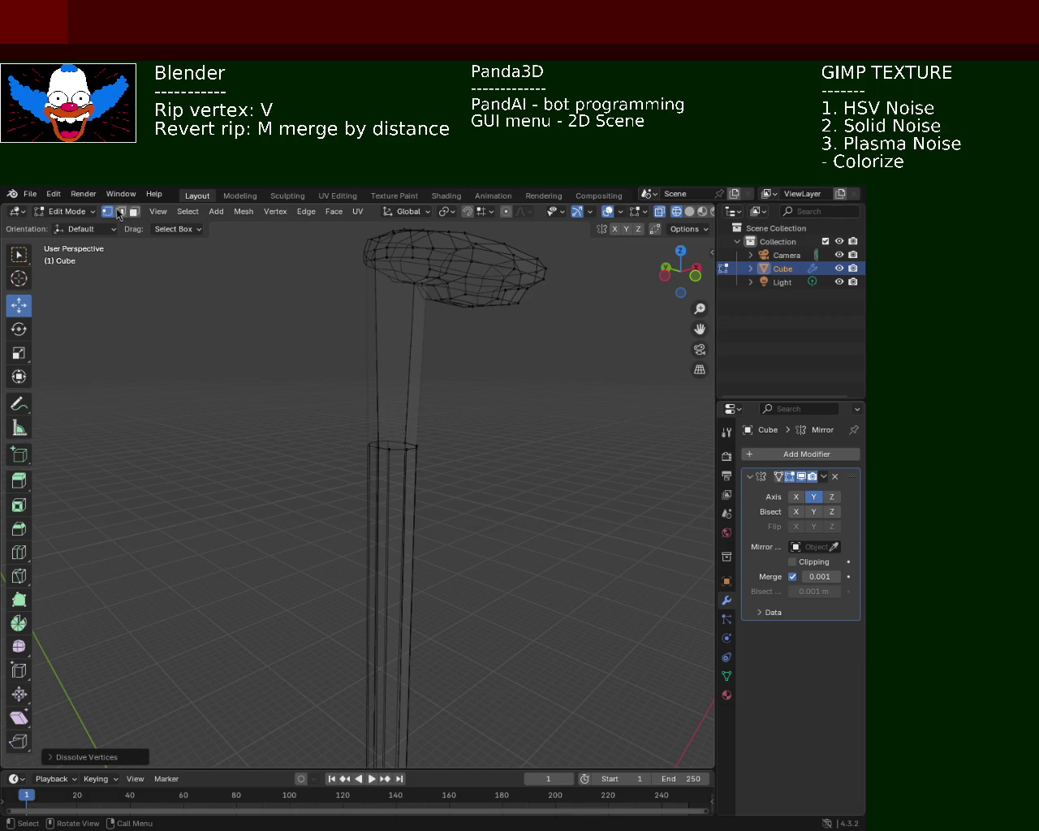
mouse_move(384, 366)
middle_mouse_down()
mouse_move(303, 310)
mouse_move(366, 365)
mouse_move(376, 452)
mouse_move(425, 436)
mouse_move(316, 364)
mouse_move(378, 350)
middle_mouse_up()
scroll(295, 387, "up", 4)
left_click_drag(241, 327, 566, 611)
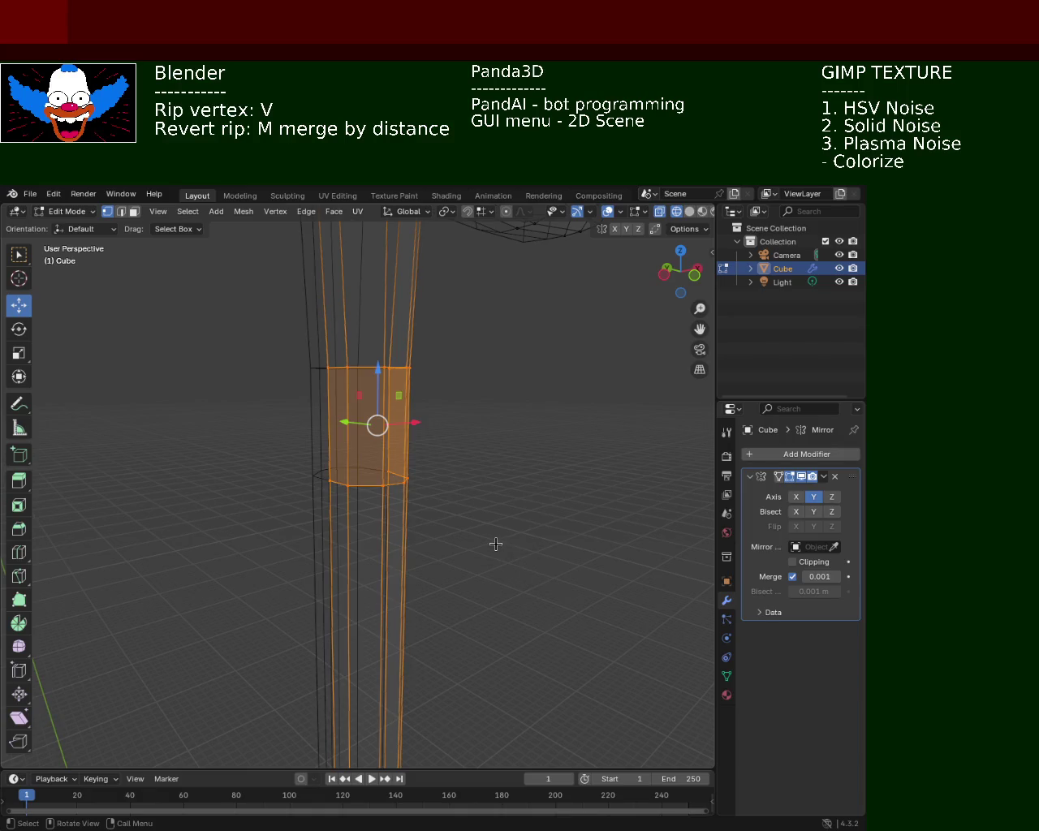
key("m")
left_click(497, 544)
key("ctrl+z")
- Merge a column of vertices on the pole at their centre
left_click(442, 445)
mouse_move(397, 507)
middle_mouse_down()
mouse_move(494, 493)
mouse_move(425, 517)
middle_mouse_up()
left_click(429, 489)
middle_click_drag(428, 406, 523, 514)
key("m")
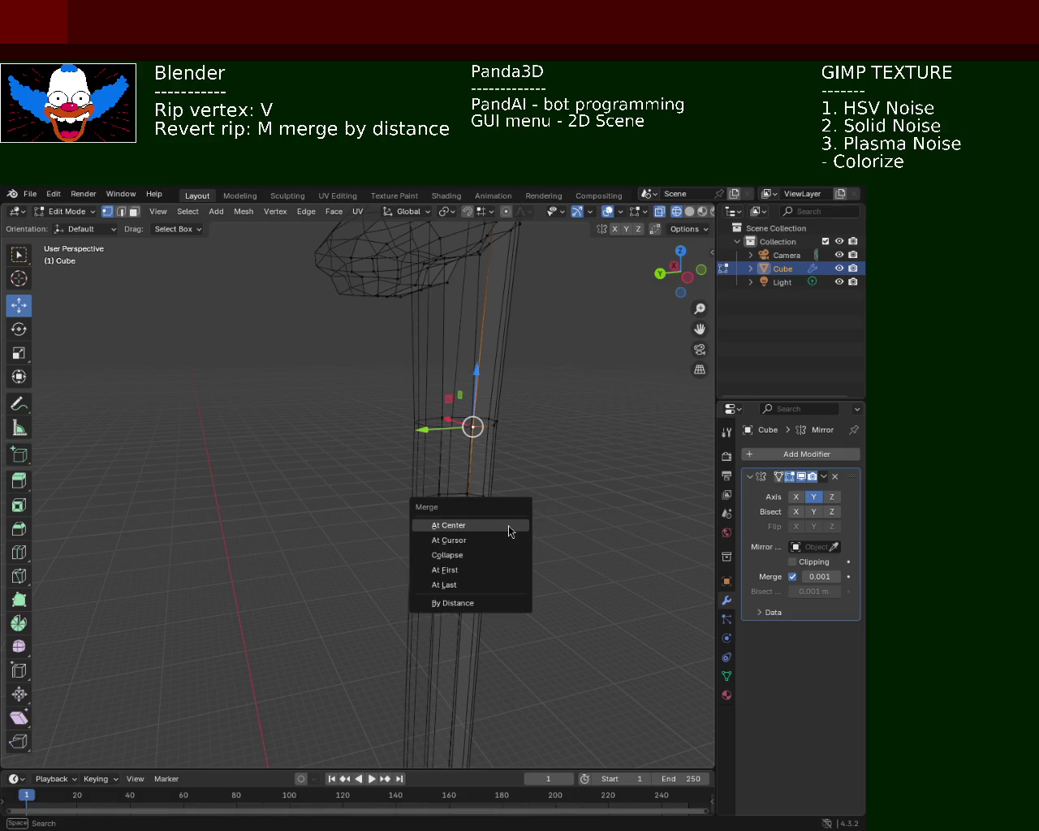
left_click(501, 526)
- Merge the vertices on the right side of the pole at their centre
key("alt+a")
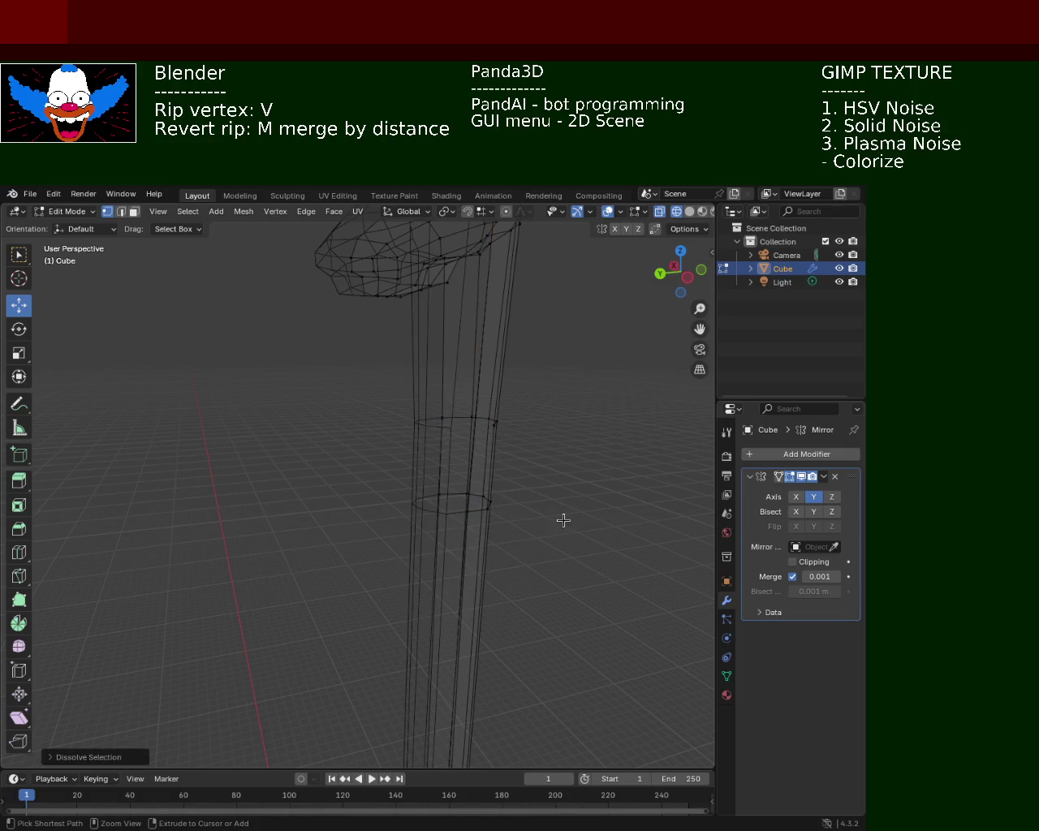
key("ctrl+z")
left_click(516, 517, "ctrl")
left_click(471, 511)
left_click(474, 424, "ctrl")
key("m")
left_click(473, 434)
- Merge further vertex pairs lower down the pole at their centre
mouse_move(512, 459)
middle_mouse_down()
mouse_move(372, 403)
mouse_move(265, 527)
middle_mouse_up()
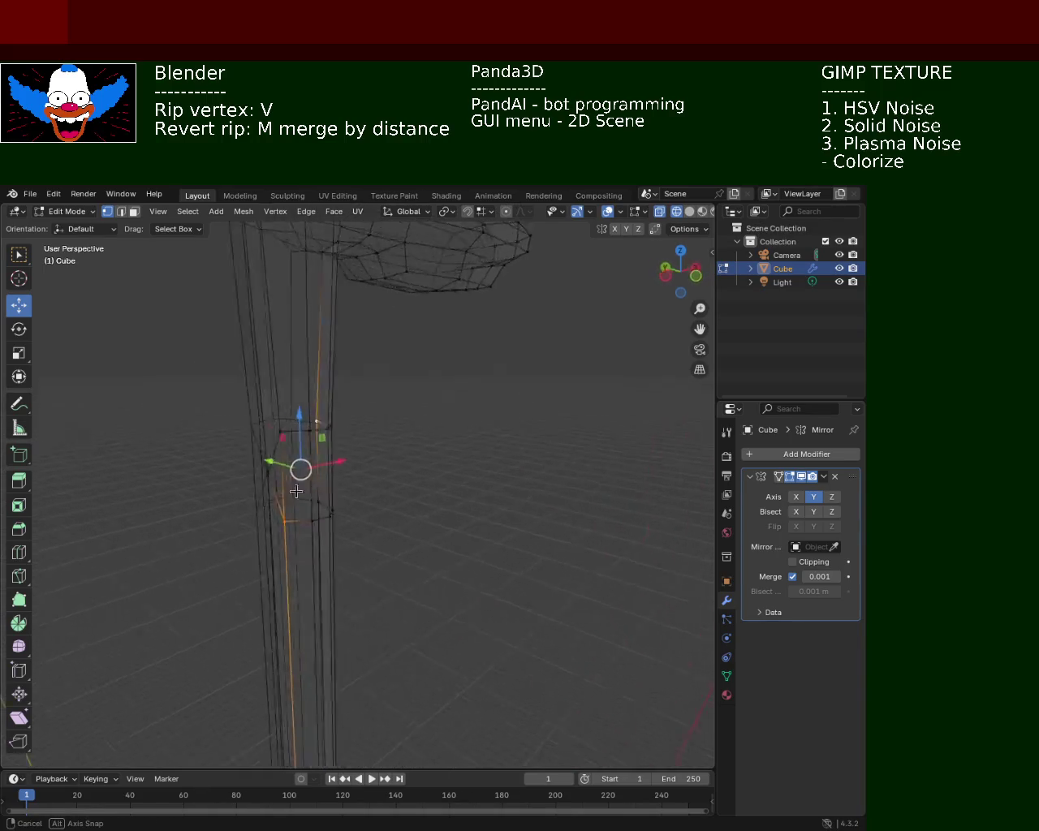
left_click(264, 531, "ctrl")
key("m")
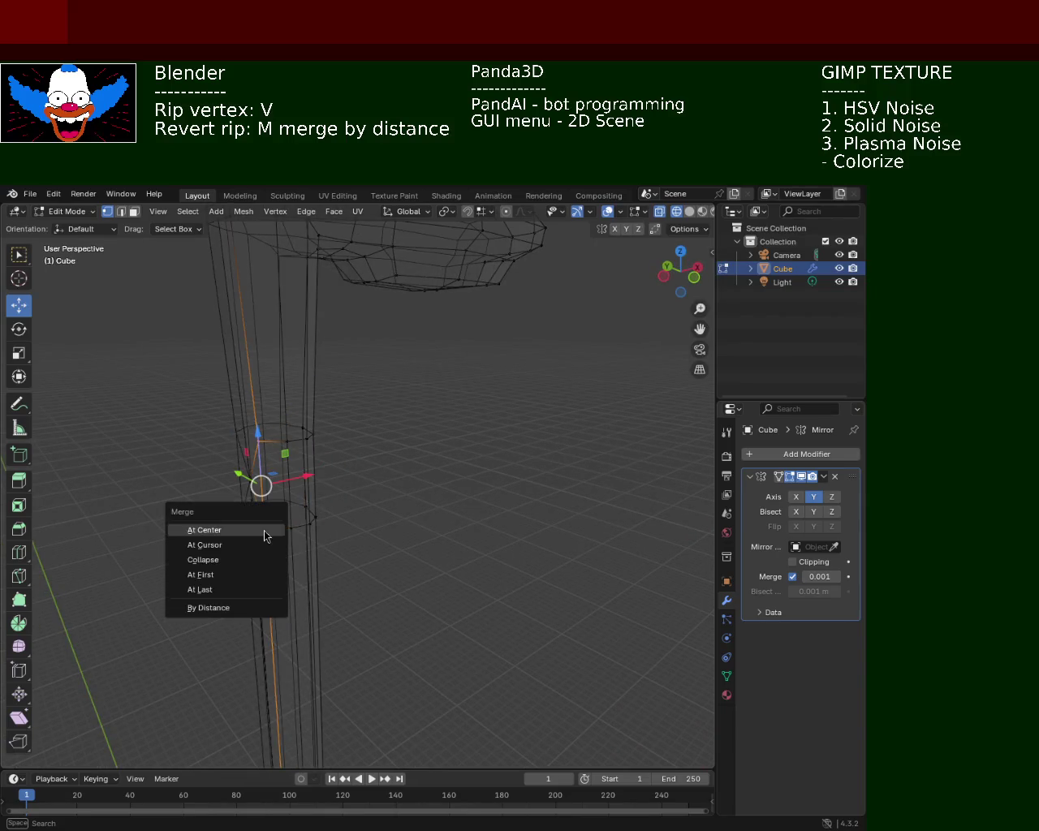
left_click(265, 533)
left_click(287, 526)
left_click(290, 442, "shift")
key("m")
left_click(289, 444)
- Merge the remaining vertices near the joint, redoing one merge with another option
mouse_move(303, 476)
middle_mouse_down()
mouse_move(174, 472)
mouse_move(292, 499)
middle_mouse_up()
left_click(290, 410, "shift")
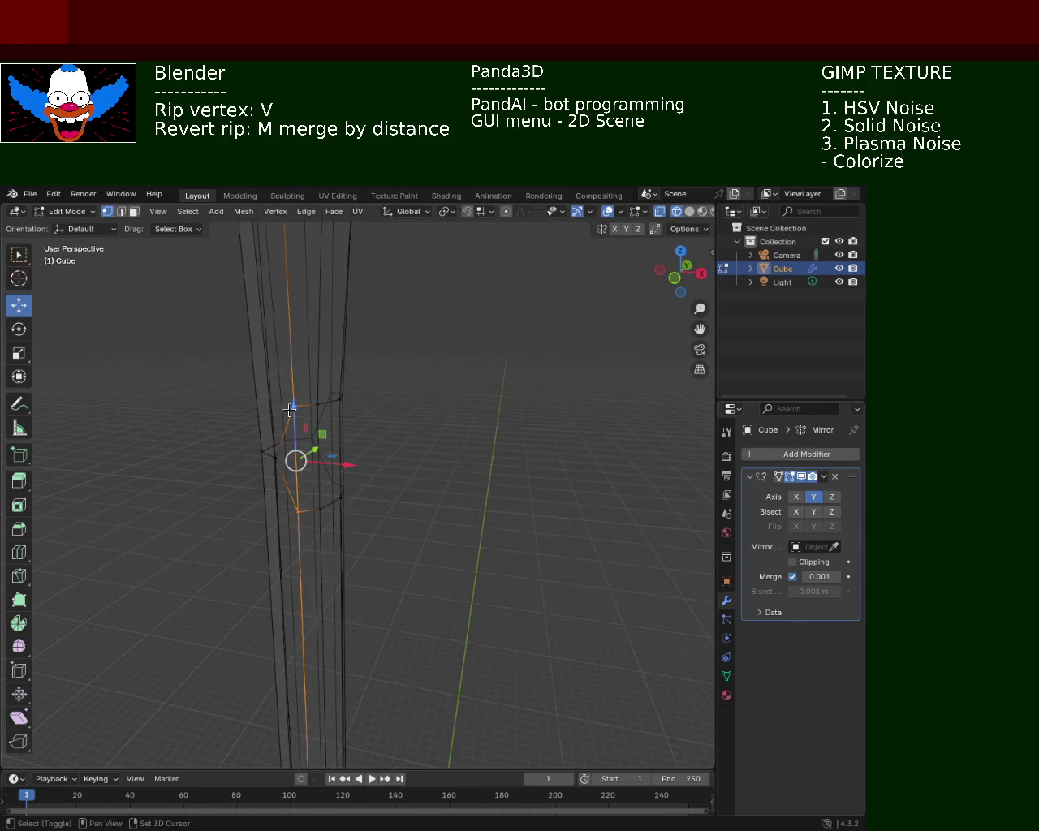
key("m")
left_click(299, 422)
key("ctrl+z")
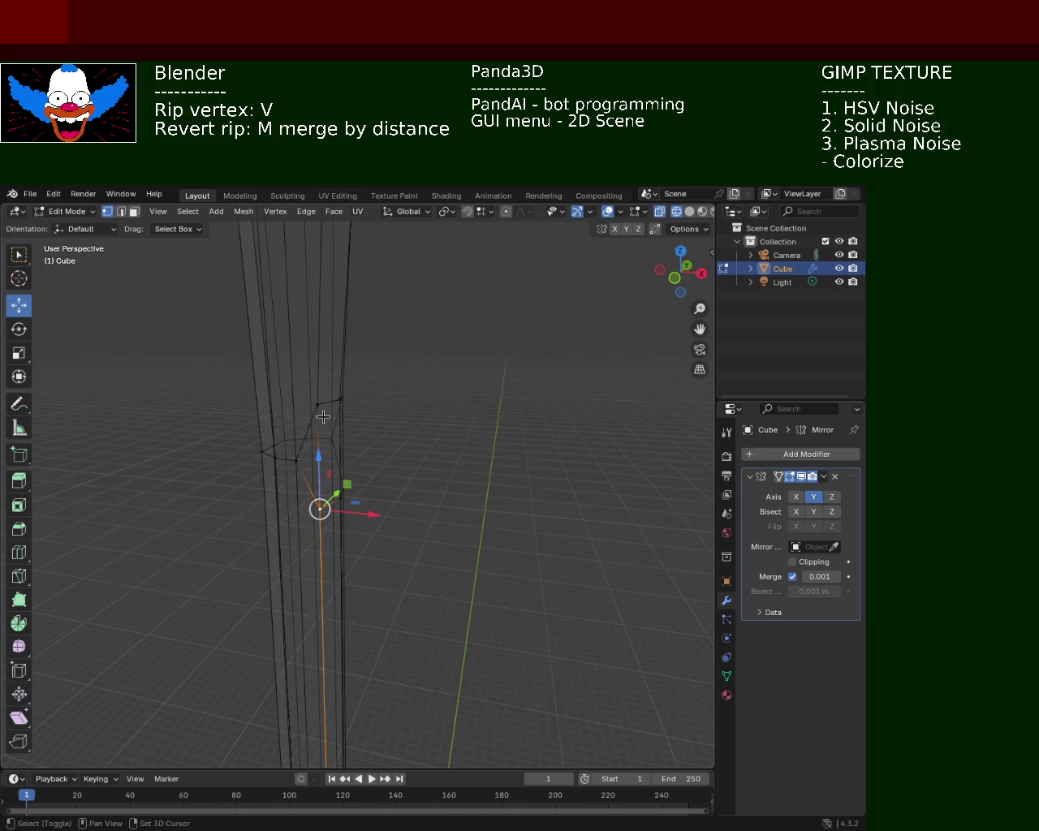
key("m")
left_click(276, 471)
middle_click_drag(276, 470, 246, 492)
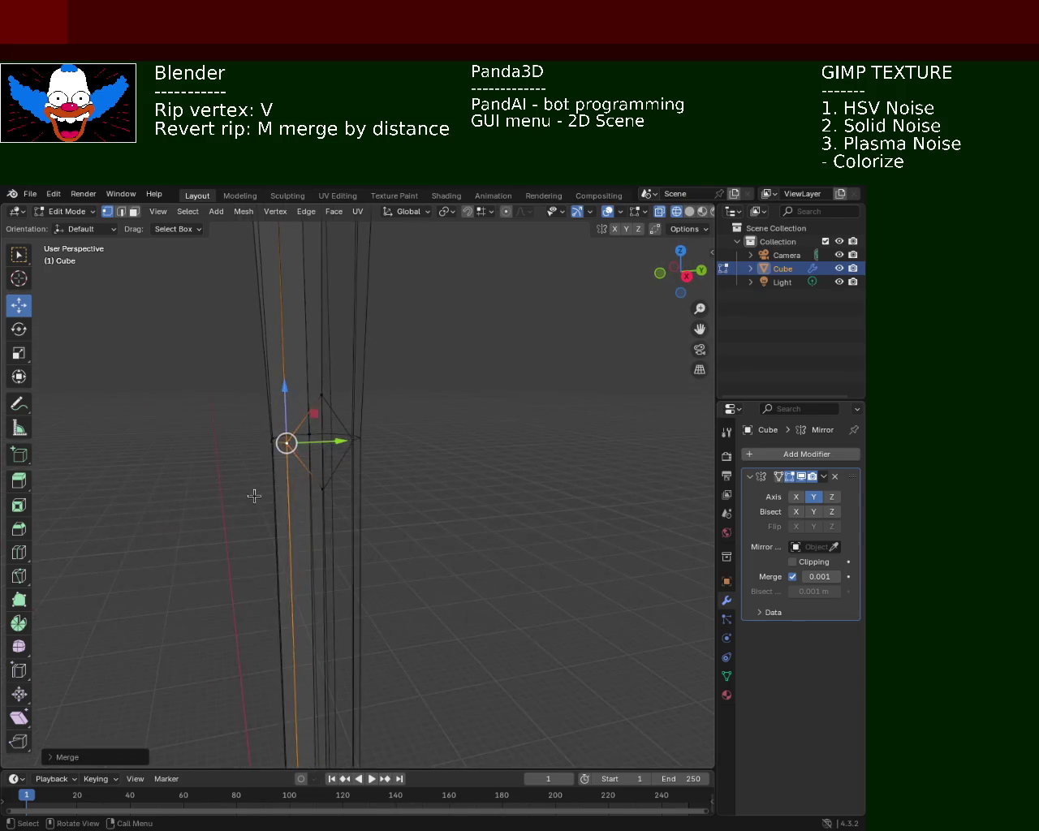
left_click(318, 402, "shift")
key("m")
left_click(318, 401)
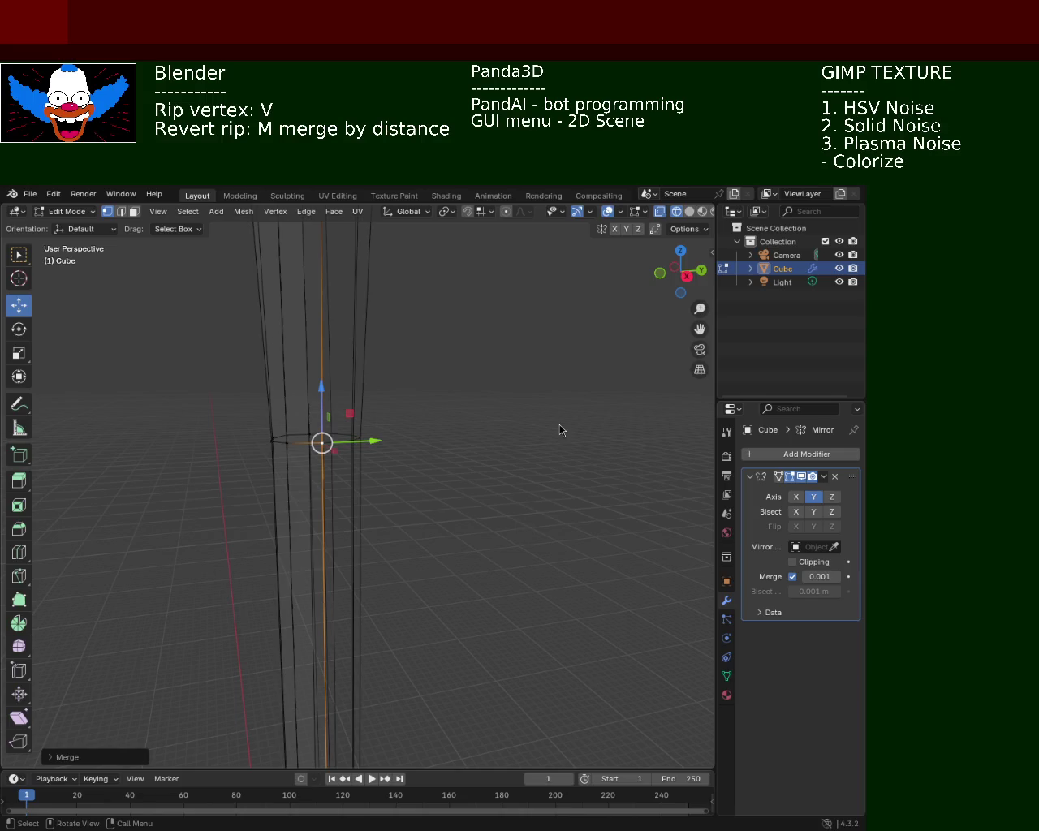
- In Solid shading, move a misplaced pole vertex along Y into line
scroll(480, 324, "down", 5)
middle_click_drag(355, 509, 580, 332)
left_click(689, 211)
middle_click_drag(448, 509, 466, 370, "shift")
mouse_move(503, 480)
middle_mouse_down()
mouse_move(395, 459)
mouse_move(428, 571)
mouse_move(408, 376)
mouse_move(420, 746)
mouse_move(423, 533)
mouse_move(397, 621)
mouse_move(452, 593)
mouse_move(288, 544)
mouse_move(341, 553)
mouse_move(255, 575)
middle_mouse_up()
left_click(273, 607)
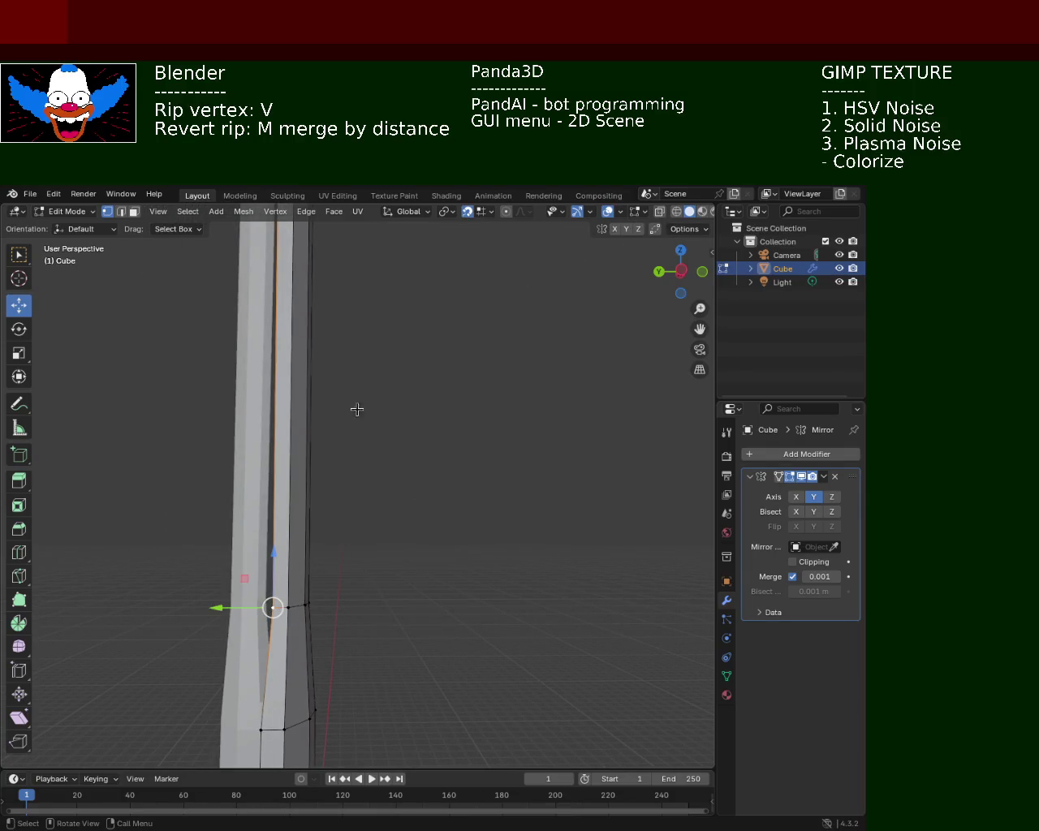
key("g")
key("y")
left_click(262, 610)
- Move a vertex at the pole's lower end along Y into line
mouse_move(262, 610)
middle_mouse_down()
mouse_move(339, 638)
mouse_move(427, 608)
mouse_move(153, 579)
mouse_move(214, 589)
mouse_move(295, 564)
mouse_move(318, 545)
mouse_move(361, 456)
middle_mouse_up()
left_click(201, 563)
key("g")
key("y")
left_click(271, 573)
- Select an edge at the pole's inner bend, try ripping it, then undo the rip
mouse_move(375, 350)
middle_mouse_down()
mouse_move(389, 438)
mouse_move(534, 525)
middle_mouse_up()
mouse_move(461, 485)
middle_mouse_down()
mouse_move(473, 408)
mouse_move(435, 414)
mouse_move(447, 563)
mouse_move(447, 420)
mouse_move(411, 348)
mouse_move(448, 591)
mouse_move(417, 343)
mouse_move(479, 470)
mouse_move(366, 505)
mouse_move(323, 442)
mouse_move(371, 494)
mouse_move(408, 482)
mouse_move(424, 494)
mouse_move(462, 409)
mouse_move(434, 416)
middle_mouse_up()
left_click(421, 379)
left_click(379, 353, "shift")
mouse_move(387, 365)
middle_mouse_down()
mouse_move(465, 416)
mouse_move(526, 427)
middle_mouse_up()
left_click(532, 466, "shift")
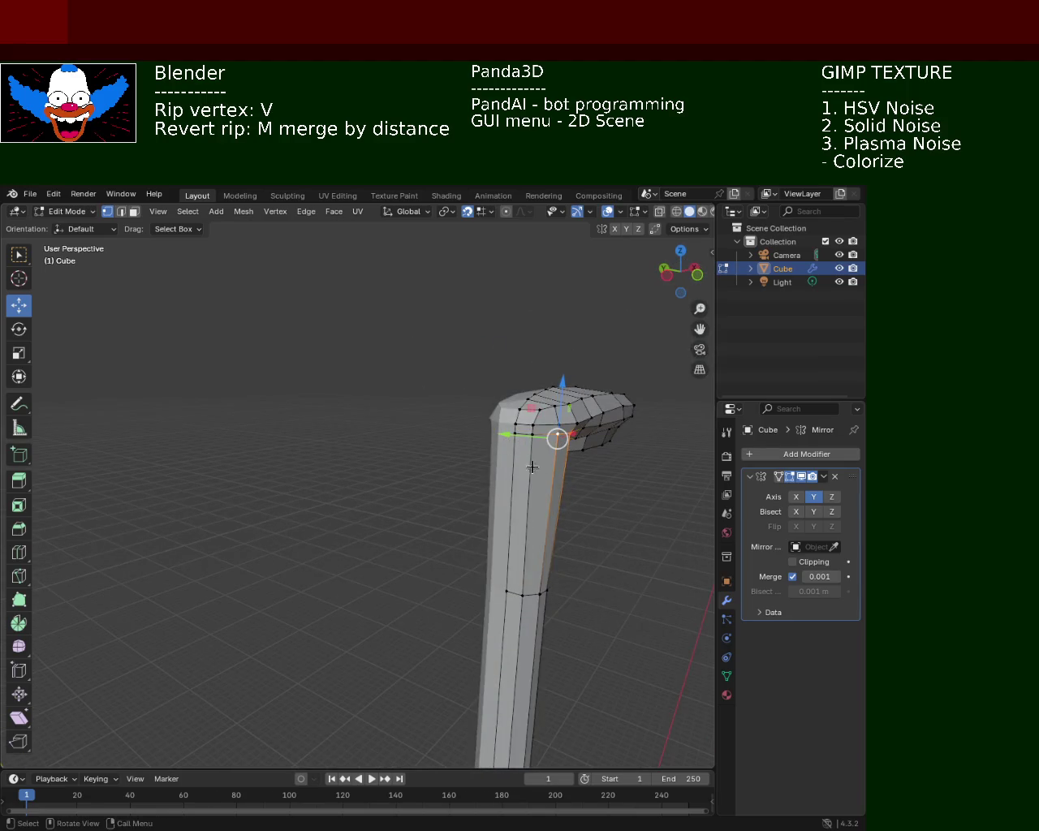
key("v")
left_click(512, 430)
key("ctrl+z")
mouse_move(513, 430)
middle_mouse_down()
mouse_move(471, 463)
mouse_move(443, 461)
mouse_move(481, 497)
middle_mouse_up()
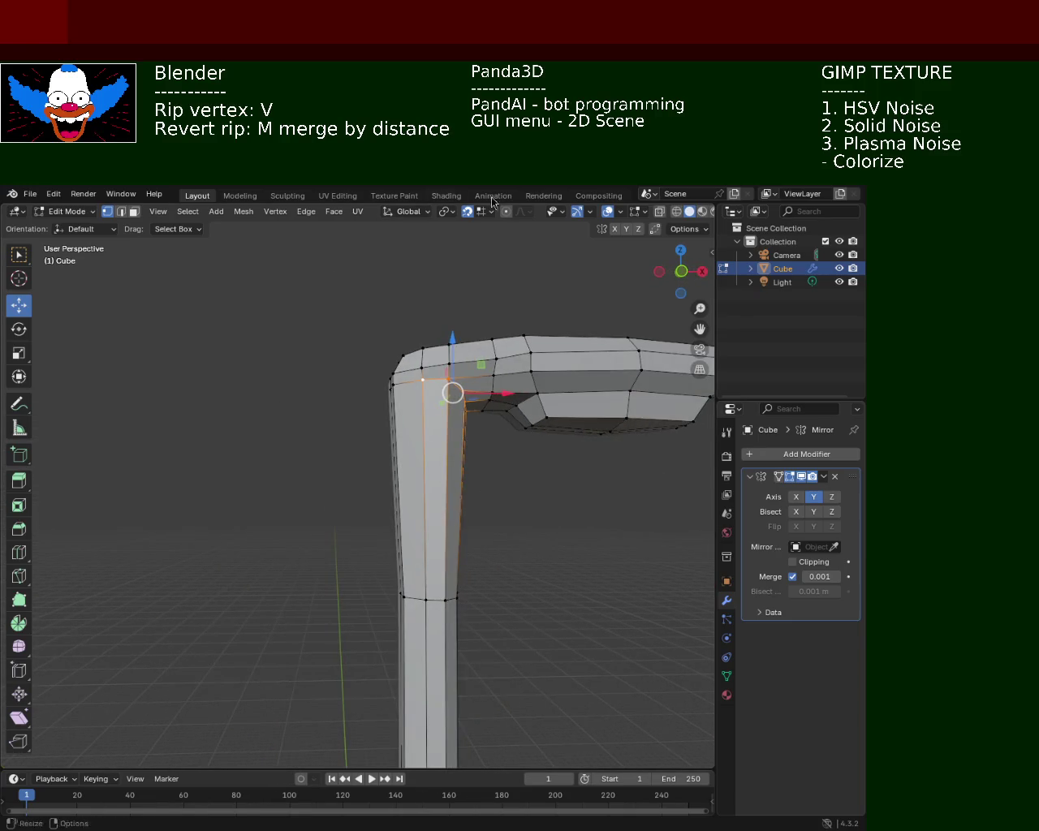
- Move a vertex ring up the pole to the bend using wireframe view
left_click(676, 211)
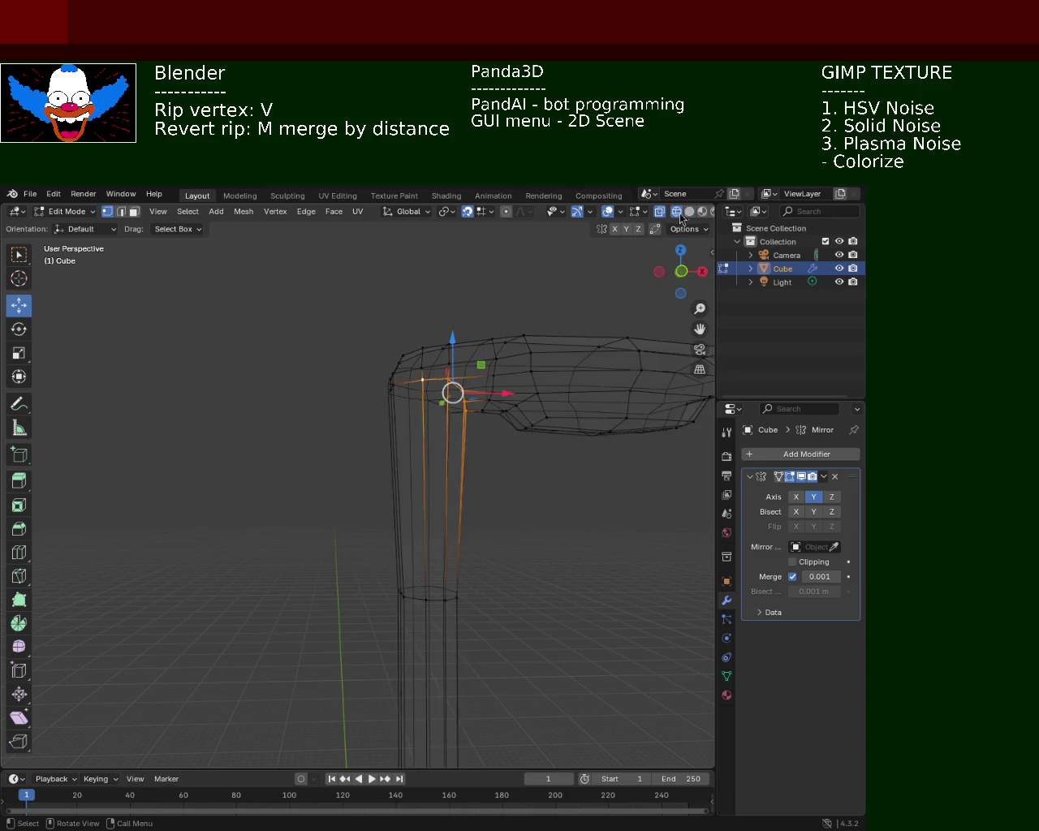
left_click_drag(269, 570, 545, 675)
left_click_drag(434, 550, 434, 397)
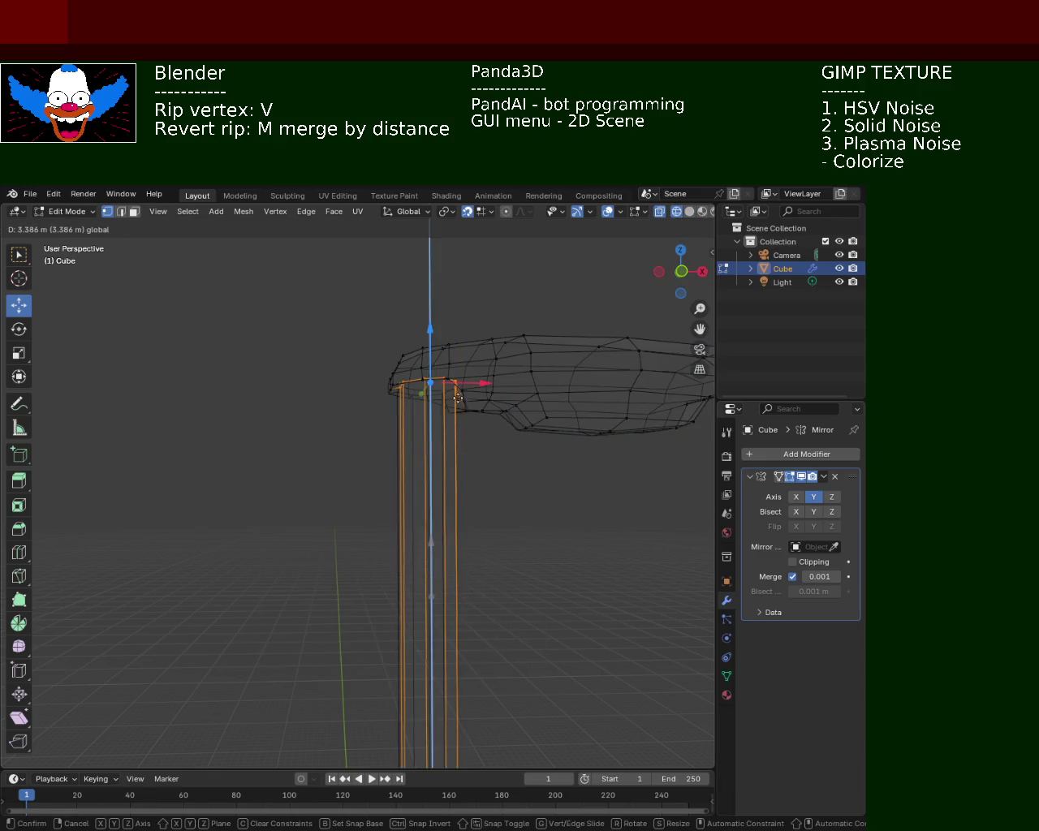
left_click(689, 211)
left_click(295, 341)
- Lower the top of the lamp post about 3.9 m
scroll(320, 347, "down", 3)
mouse_move(319, 348)
middle_mouse_down()
mouse_move(428, 401)
mouse_move(410, 443)
mouse_move(439, 528)
mouse_move(489, 521)
mouse_move(474, 533)
middle_mouse_up()
middle_click_drag(386, 419, 382, 369, "ctrl")
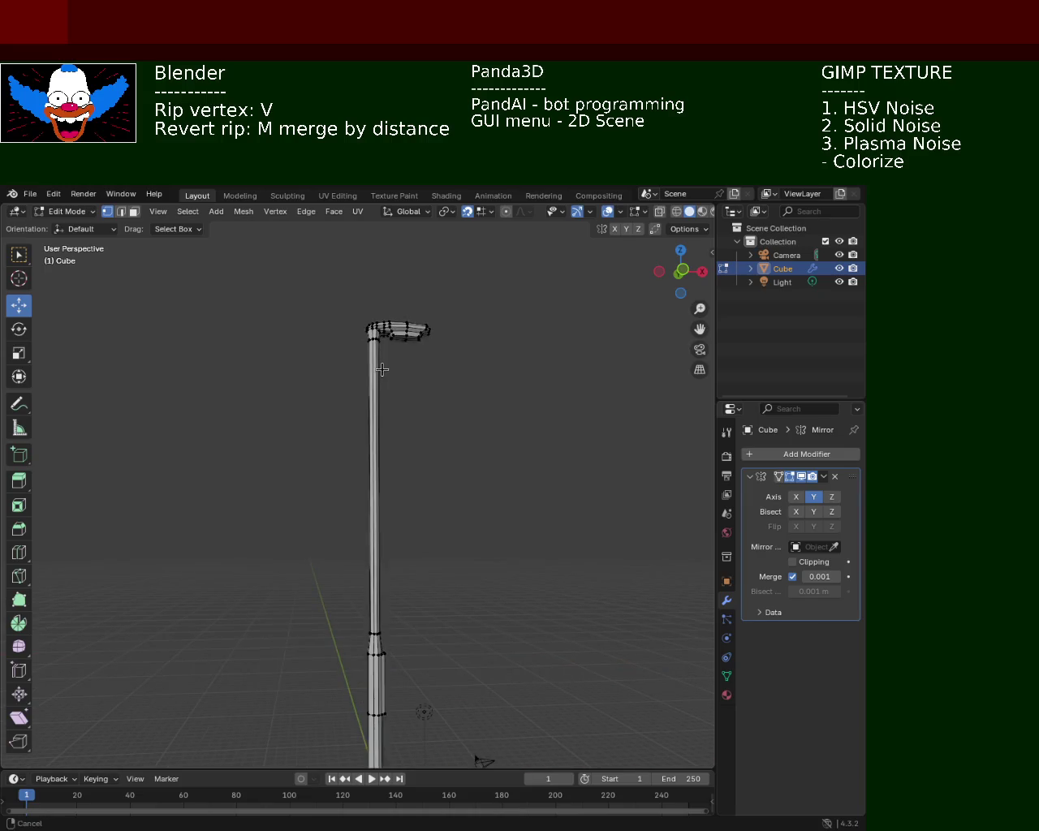
mouse_move(460, 328)
middle_mouse_down()
mouse_move(473, 408)
mouse_move(410, 374)
mouse_move(505, 397)
mouse_move(538, 434)
mouse_move(452, 398)
middle_mouse_up()
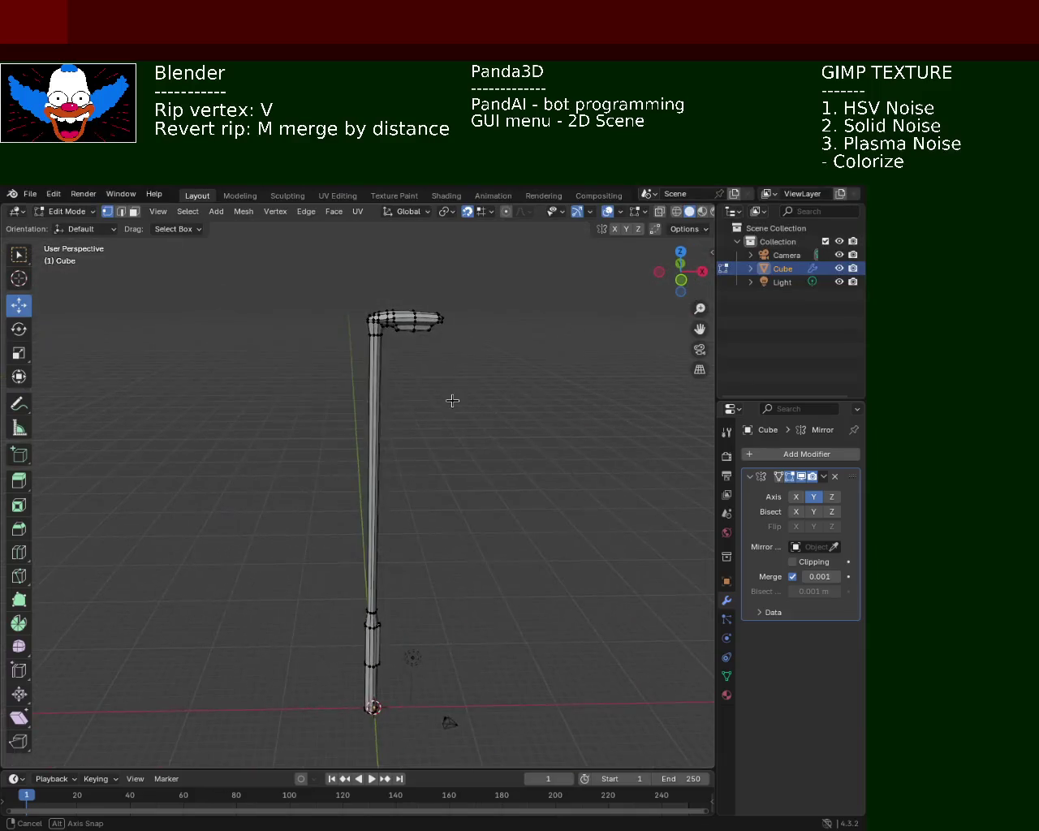
left_click(677, 212)
left_click_drag(328, 264, 512, 391)
left_click_drag(404, 279, 403, 442)
- Reselect the top vertices, inspect the post from above, and return to Object Mode
scroll(448, 576, "up", 1)
left_click(449, 576)
middle_click_drag(449, 576, 520, 582)
mouse_move(316, 364)
left_mouse_down()
mouse_move(438, 455)
mouse_move(399, 342)
left_mouse_up()
mouse_move(505, 496)
middle_mouse_down()
mouse_move(461, 572)
mouse_move(489, 455)
mouse_move(466, 422)
mouse_move(494, 461)
mouse_move(552, 452)
mouse_move(506, 476)
mouse_move(543, 481)
mouse_move(362, 528)
mouse_move(373, 566)
mouse_move(458, 585)
mouse_move(365, 587)
mouse_move(482, 528)
mouse_move(480, 503)
mouse_move(429, 466)
mouse_move(447, 433)
mouse_move(419, 496)
mouse_move(348, 496)
mouse_move(354, 517)
mouse_move(494, 503)
mouse_move(473, 482)
mouse_move(489, 413)
mouse_move(446, 455)
mouse_move(462, 431)
mouse_move(429, 392)
mouse_move(452, 466)
mouse_move(489, 424)
mouse_move(437, 372)
middle_mouse_up()
mouse_move(285, 401)
middle_mouse_down()
mouse_move(406, 494)
mouse_move(508, 485)
mouse_move(395, 452)
middle_mouse_up()
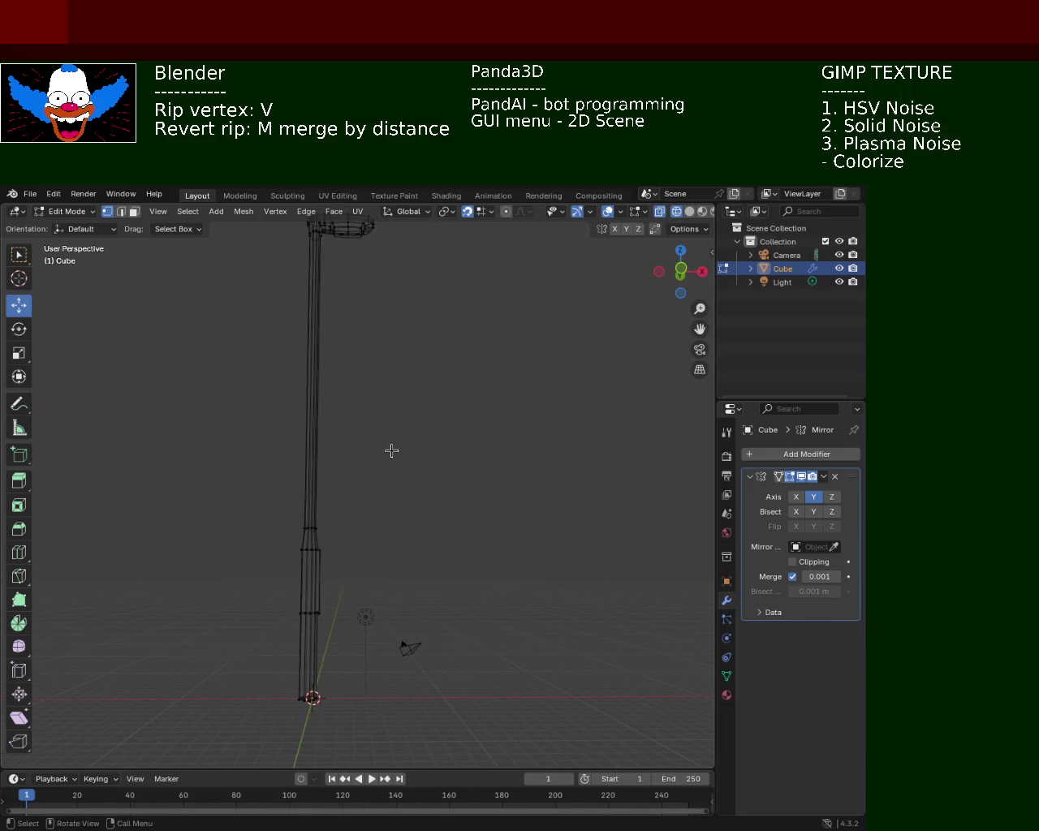
key("Tab")
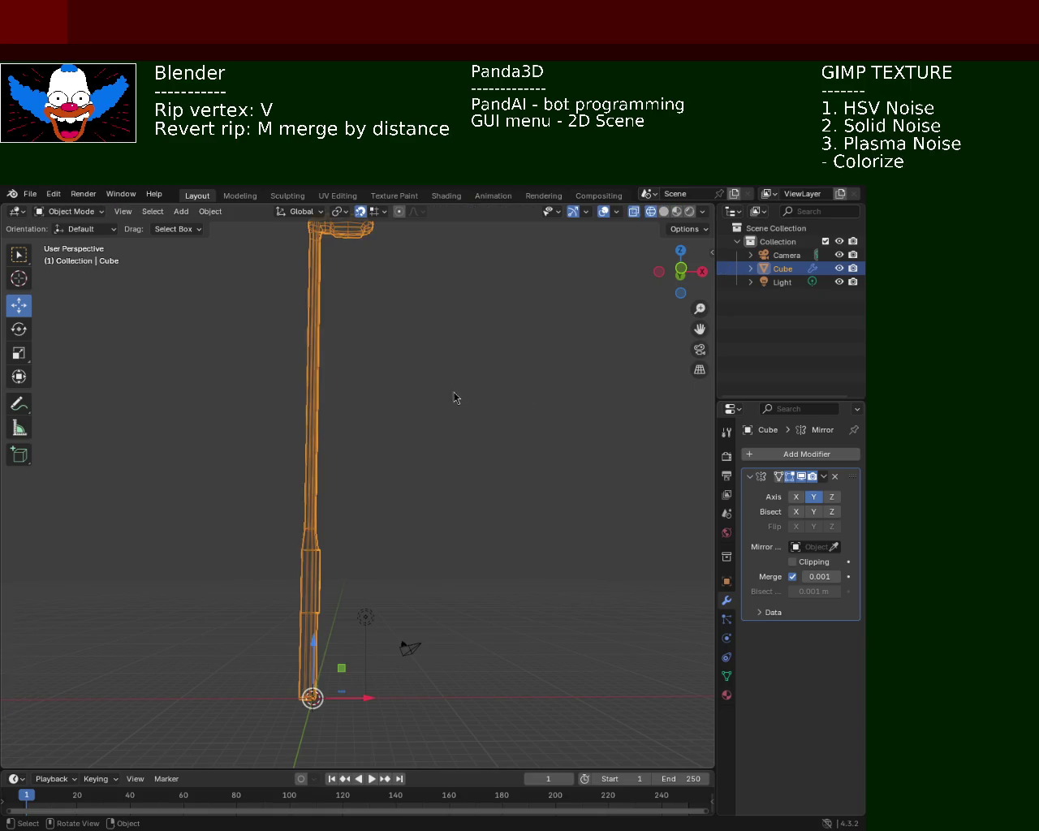
- Delete the Light and the Camera from the scene
key("a")
key("Tab")
key("Tab")
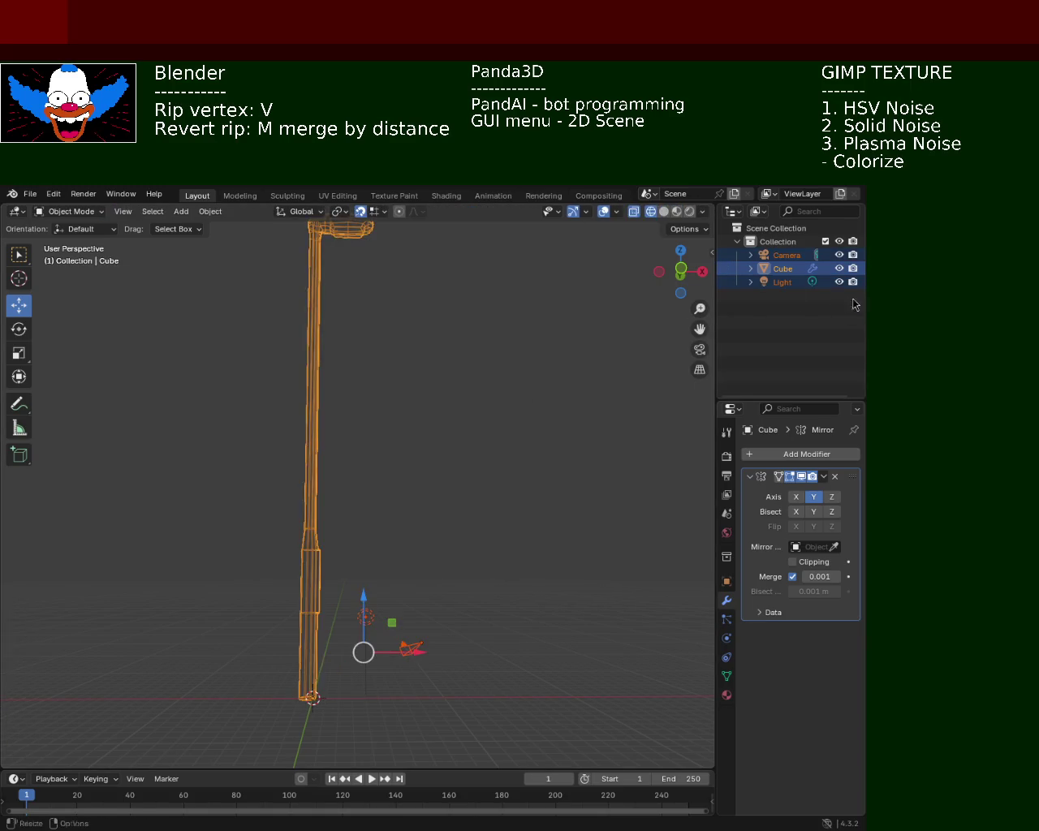
left_click(783, 271)
left_click(789, 282)
key("x")
left_click(782, 258)
key("x")
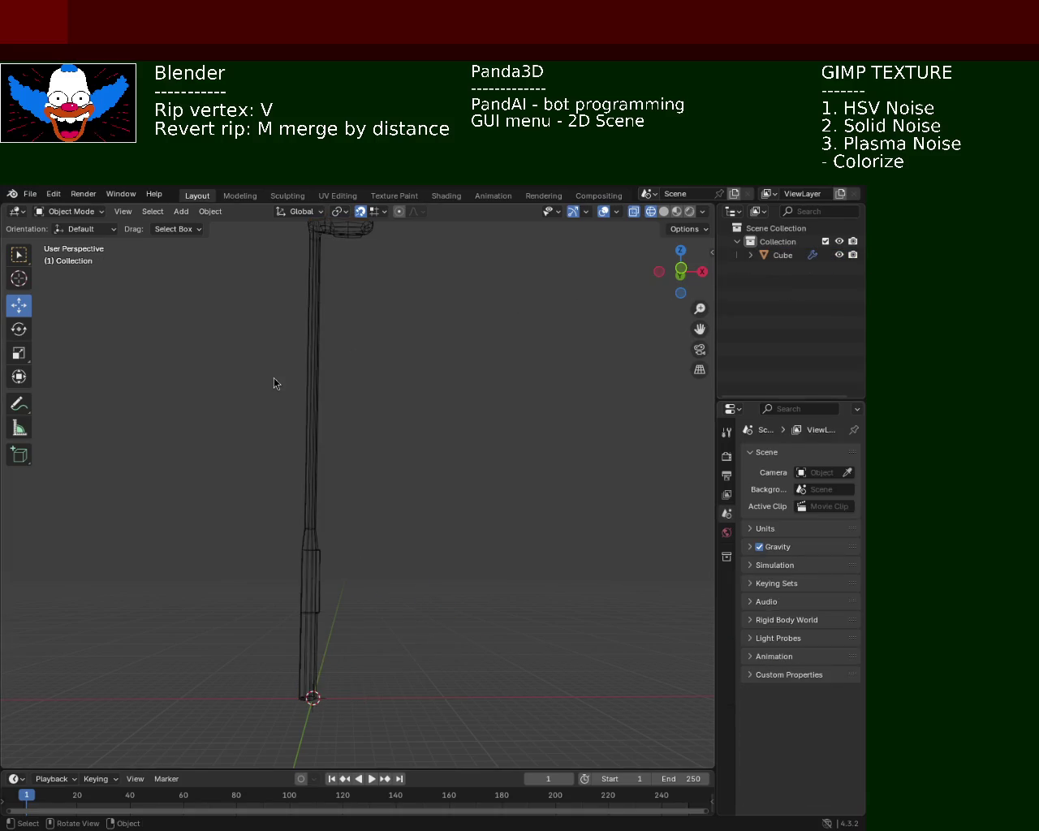
- Scale the lamp post down to a smaller size
key("a")
key("s")
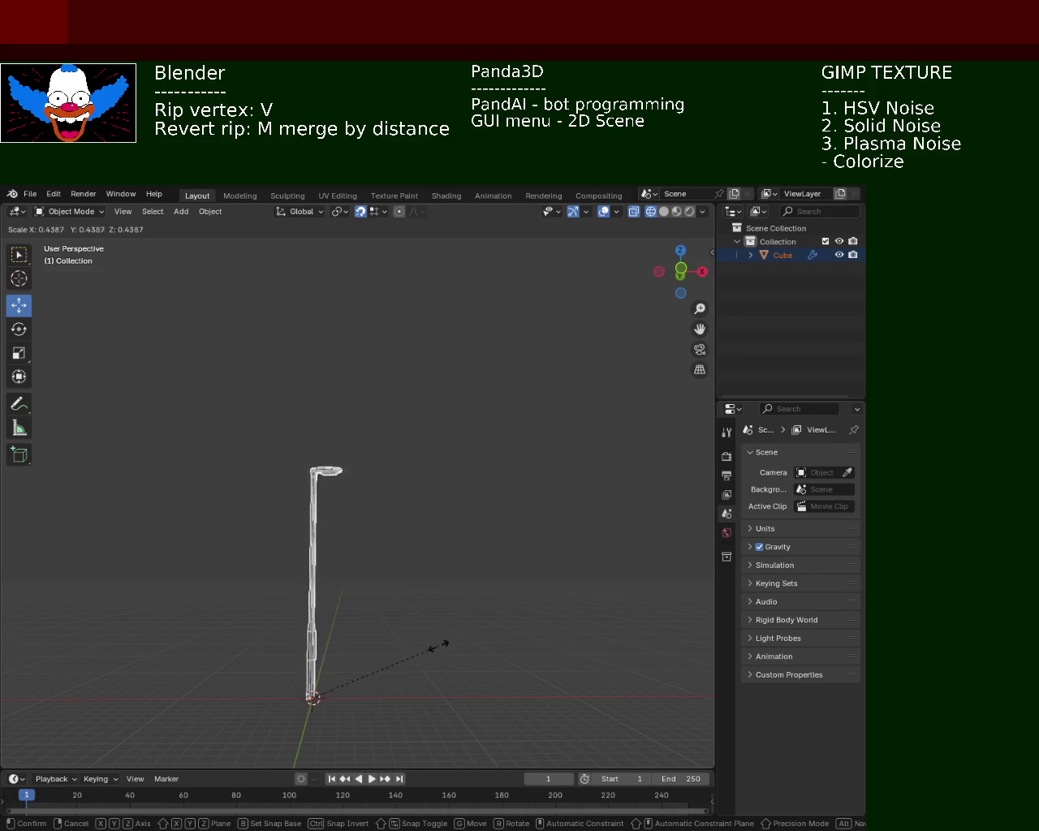
left_click(525, 631)
scroll(395, 613, "up", 2)
mouse_move(395, 613)
middle_mouse_down()
mouse_move(353, 586)
mouse_move(243, 614)
middle_mouse_up()
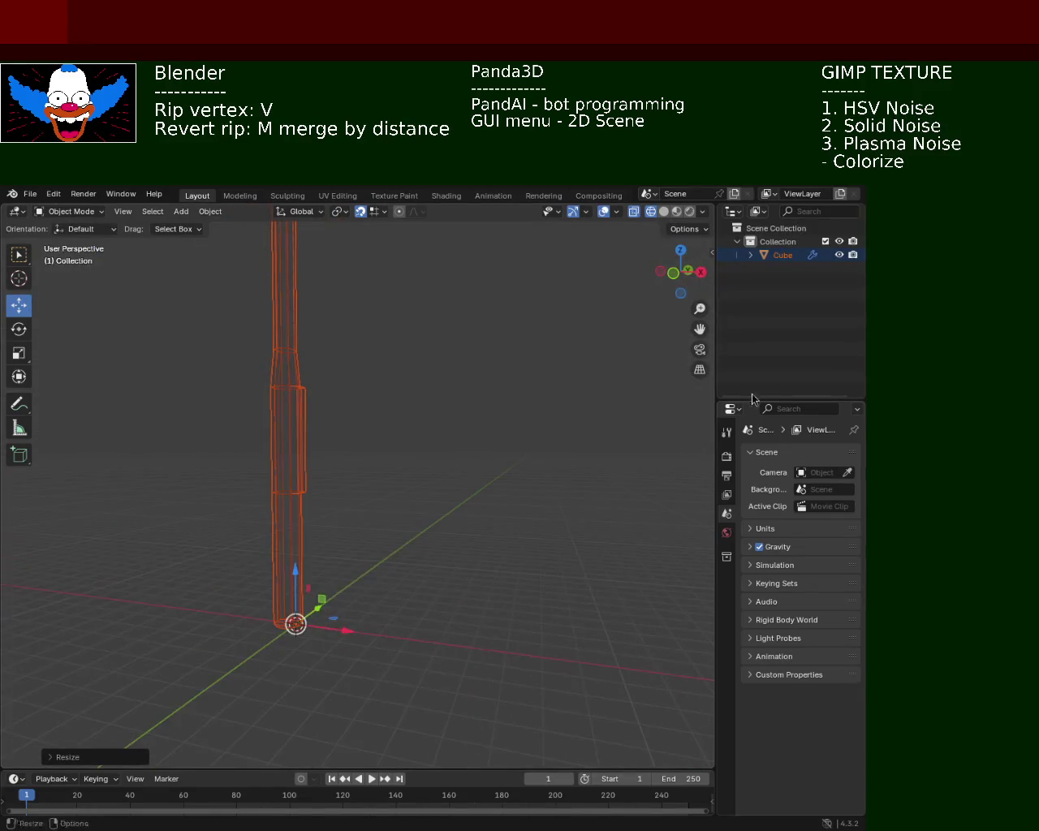
mouse_move(478, 454)
middle_mouse_down("ctrl")
mouse_move(460, 443)
mouse_move(538, 396)
middle_mouse_up("ctrl")
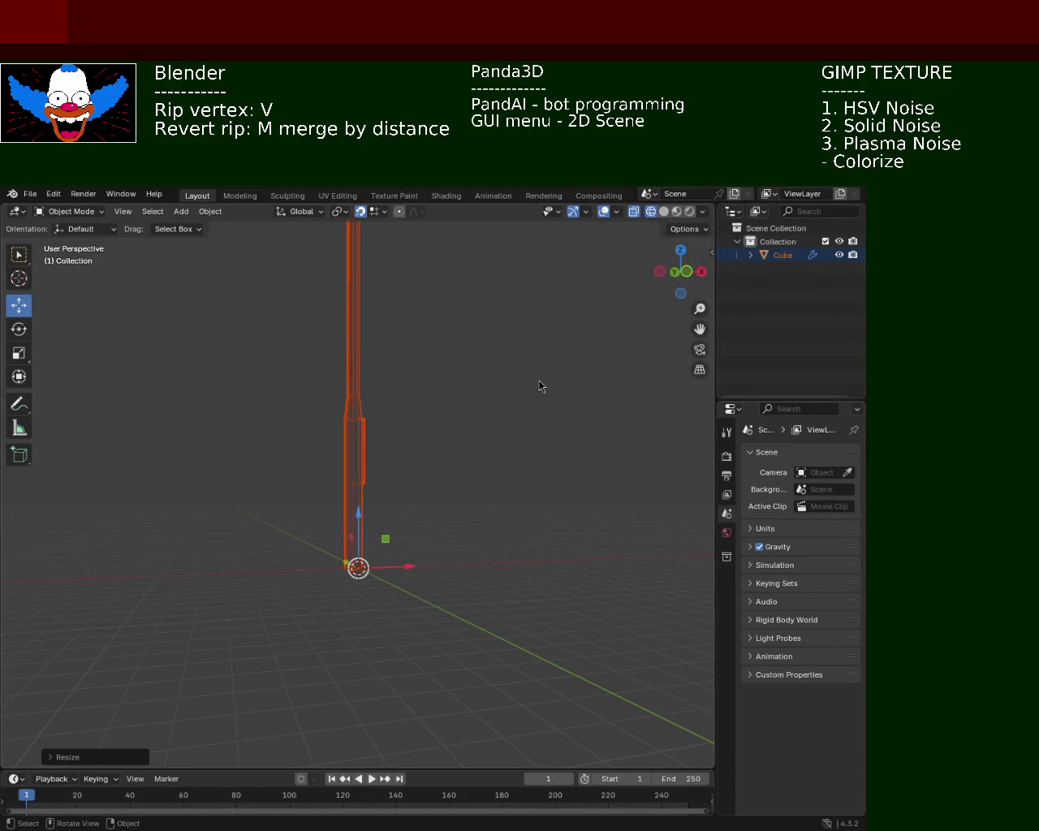
mouse_move(494, 354)
middle_mouse_down()
mouse_move(469, 443)
mouse_move(395, 483)
mouse_move(389, 468)
middle_mouse_up()
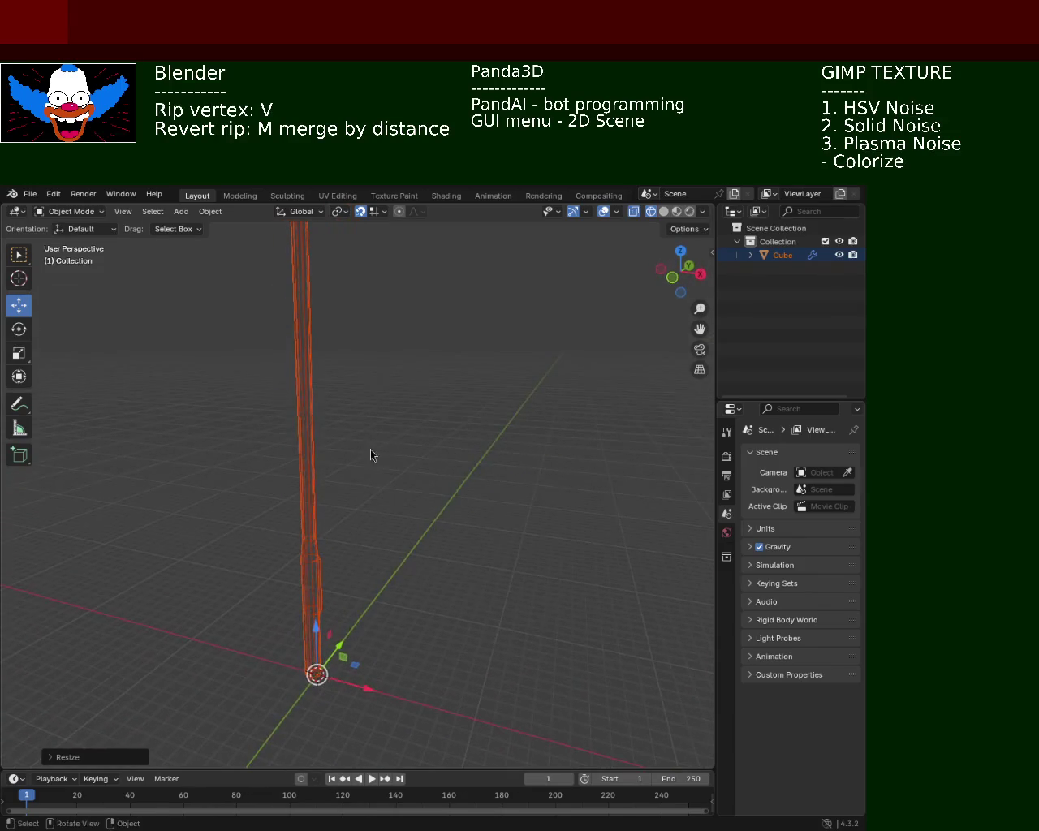
- Check the object options and save the file as light_pole_1.blend
left_click(200, 213)
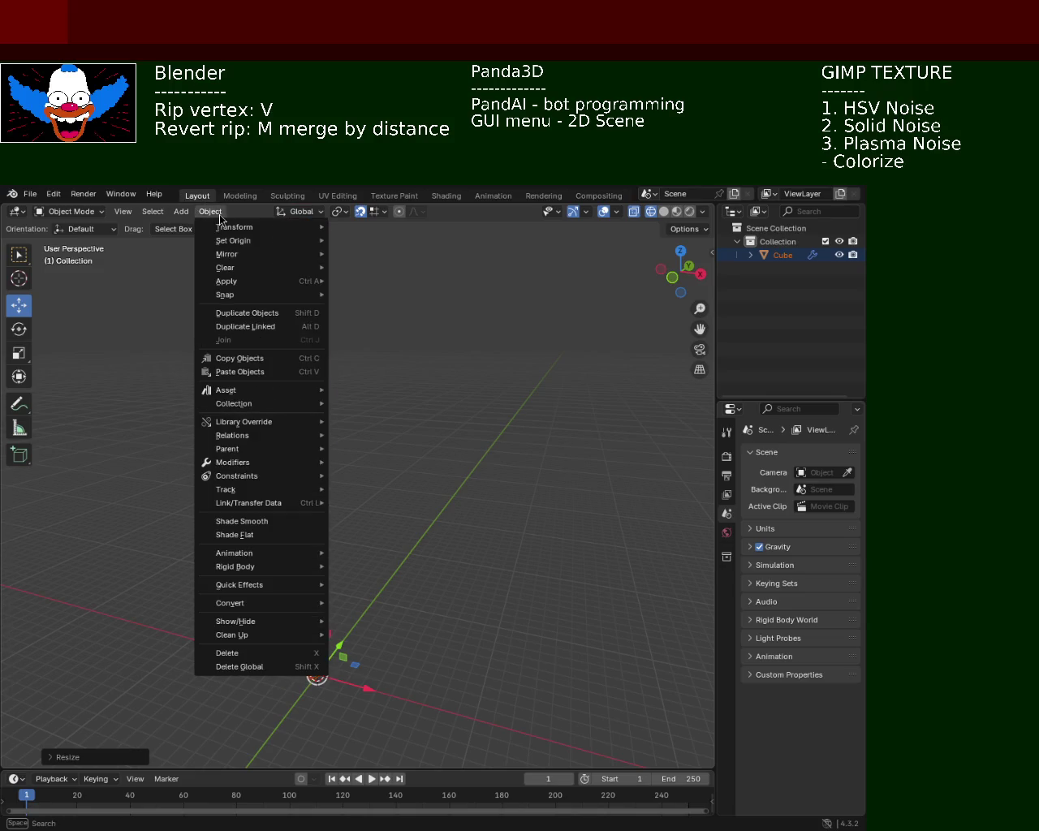
mouse_move(508, 429)
middle_mouse_down()
mouse_move(492, 470)
mouse_move(413, 513)
mouse_move(345, 415)
mouse_move(376, 497)
mouse_move(408, 352)
middle_mouse_up()
scroll(419, 450, "down", 2)
mouse_move(419, 450)
middle_mouse_down()
mouse_move(419, 378)
mouse_move(434, 380)
mouse_move(401, 394)
middle_mouse_up()
key("ctrl+s")
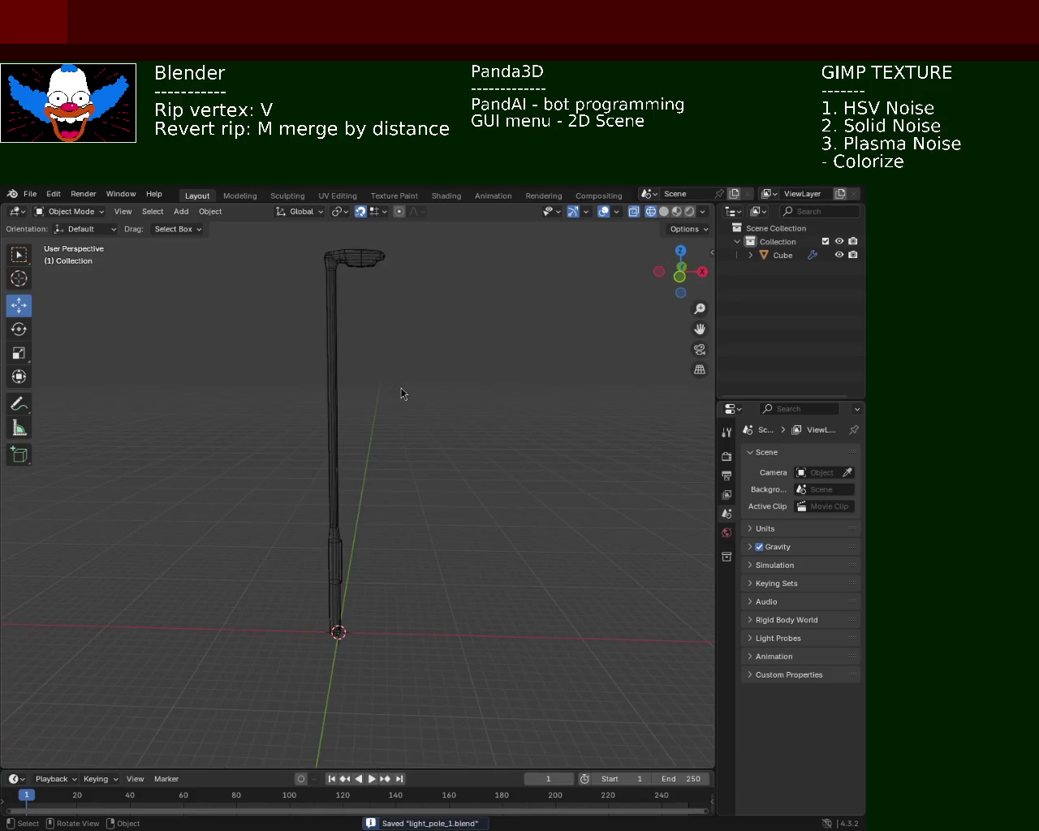
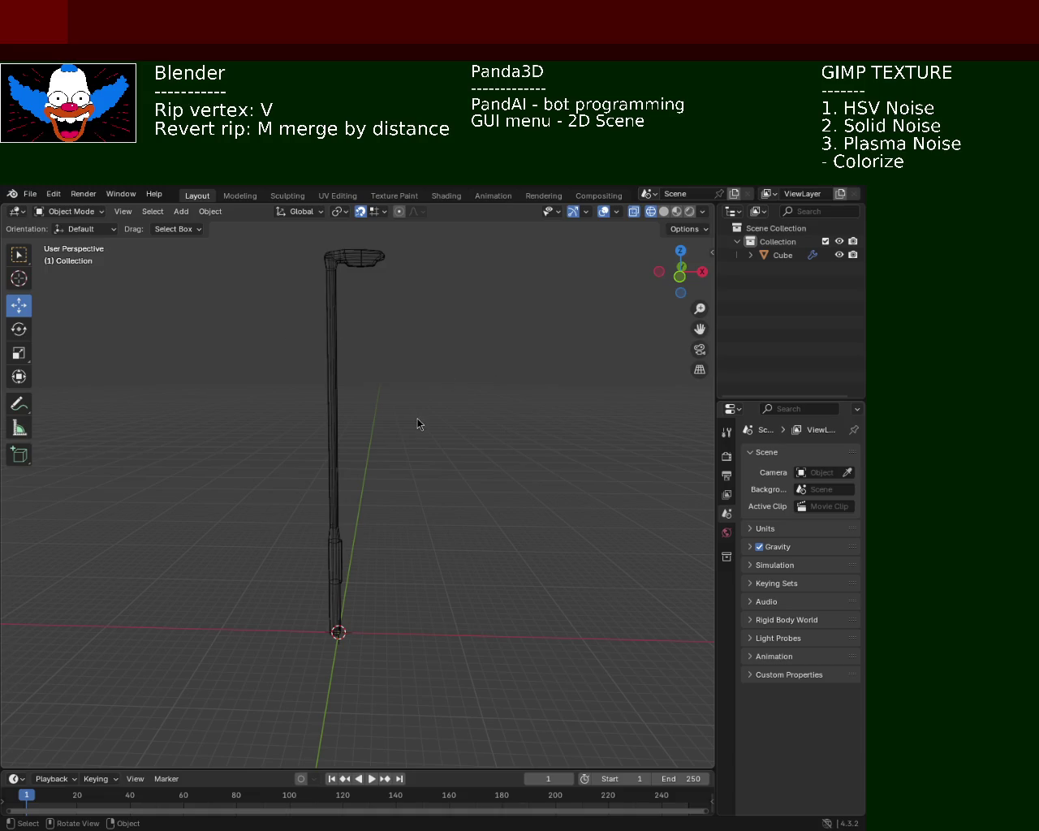
- Save the lamp post as light_pole_1.blend and inspect the bent pole from several angles
mouse_move(662, 399)
middle_mouse_down()
mouse_move(526, 394)
mouse_move(429, 447)
mouse_move(457, 426)
middle_mouse_up()
key("ctrl+s")
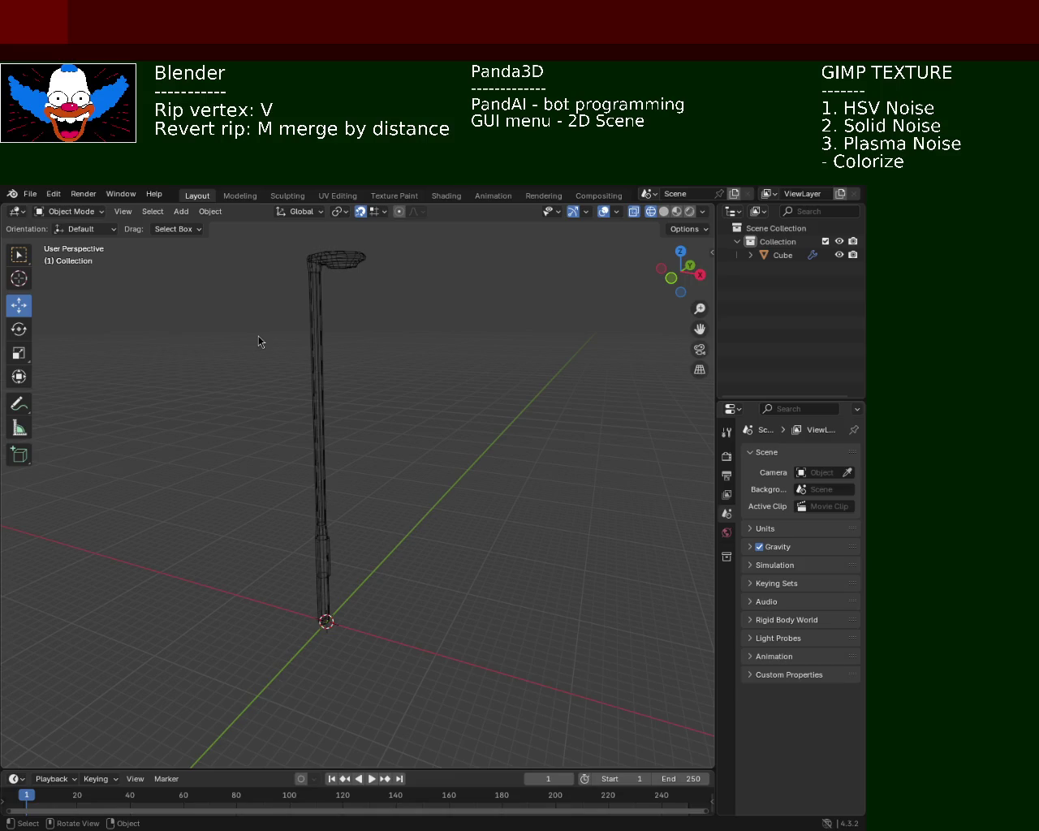
mouse_move(640, 371)
middle_mouse_down()
mouse_move(324, 457)
mouse_move(389, 417)
mouse_move(359, 494)
mouse_move(292, 419)
middle_mouse_up()
scroll(414, 513, "up", 2)
scroll(413, 411, "up", 3)
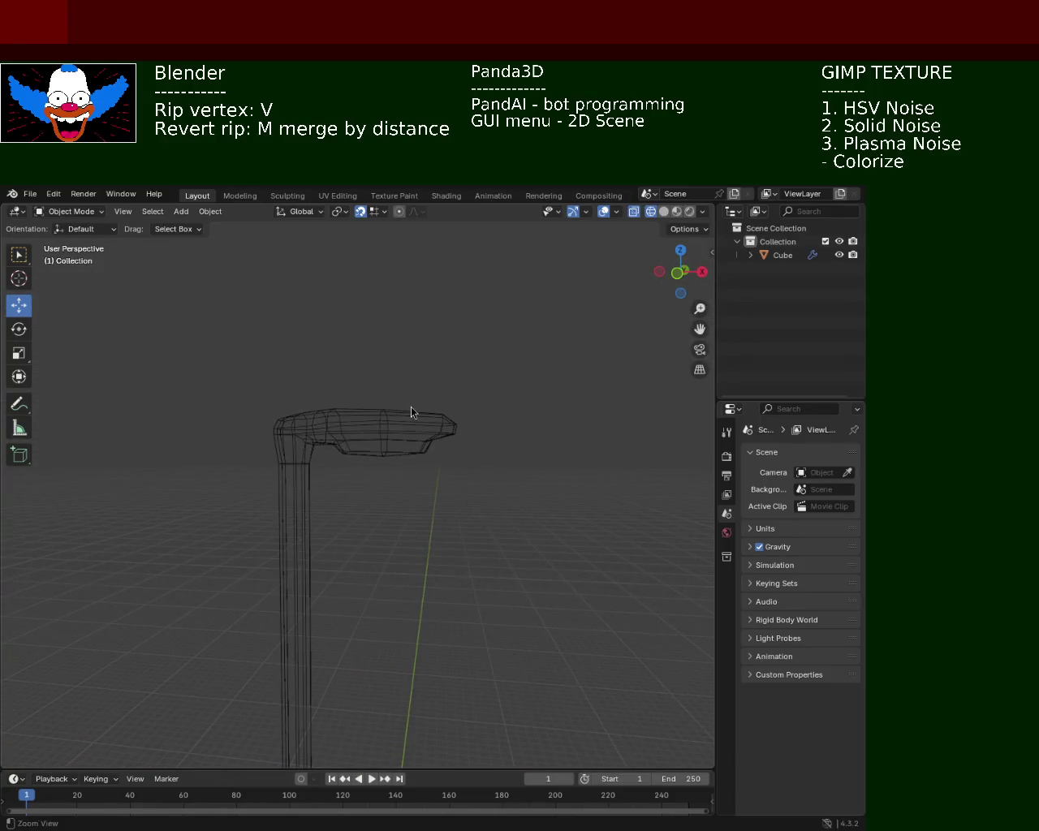
scroll(429, 421, "up", 3)
scroll(429, 421, "down", 3)
mouse_move(478, 637)
middle_mouse_down()
mouse_move(406, 447)
mouse_move(404, 577)
mouse_move(414, 482)
mouse_move(480, 528)
mouse_move(469, 549)
mouse_move(397, 534)
middle_mouse_up()
mouse_move(322, 501)
middle_mouse_down()
mouse_move(392, 487)
mouse_move(436, 457)
mouse_move(360, 565)
mouse_move(366, 503)
mouse_move(378, 531)
mouse_move(428, 543)
mouse_move(395, 538)
mouse_move(501, 584)
mouse_move(427, 505)
mouse_move(336, 489)
mouse_move(404, 590)
mouse_move(389, 429)
mouse_move(433, 455)
mouse_move(452, 371)
mouse_move(433, 440)
mouse_move(462, 435)
middle_mouse_up()
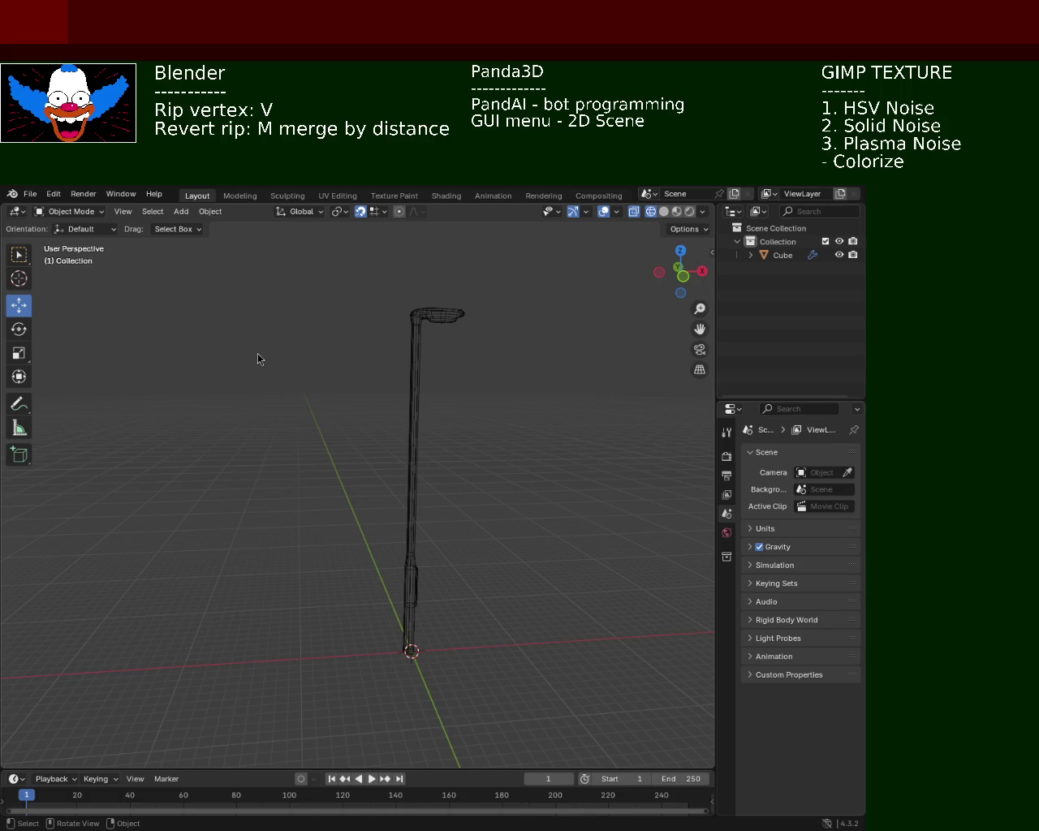
- Cancel the accidental move of the lamp post and switch the viewport to Solid shading
key("g")
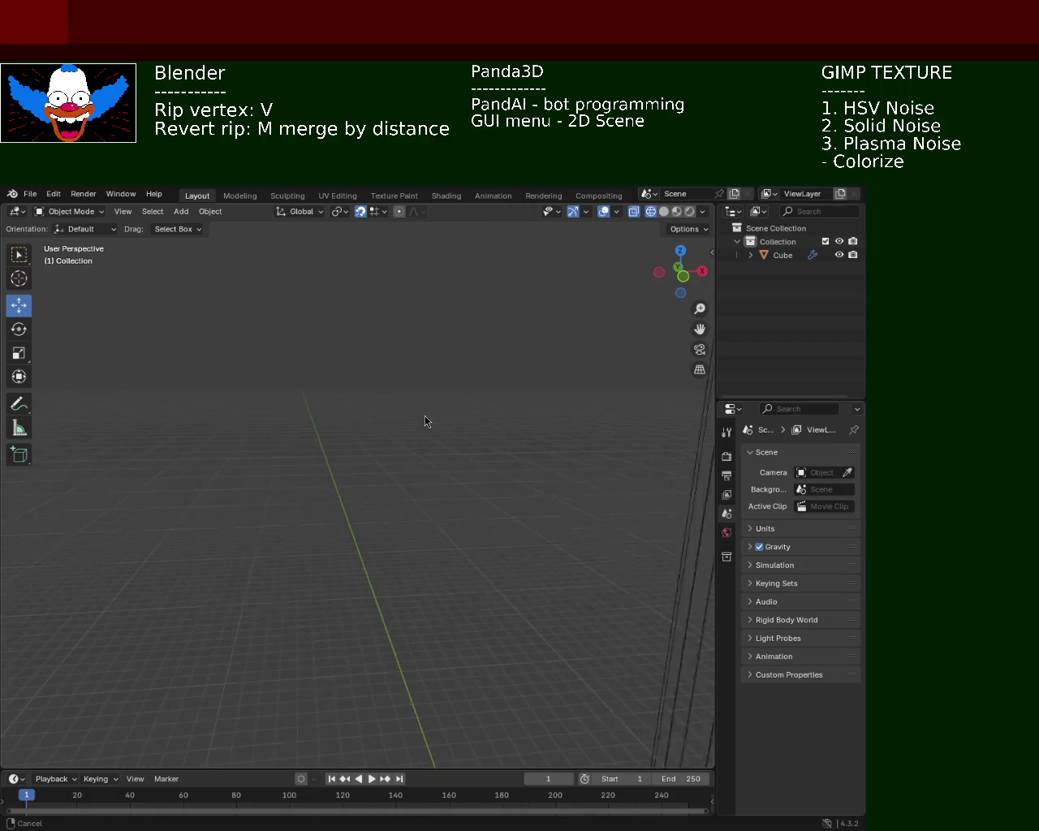
right_click(478, 499)
middle_click_drag(519, 550, 475, 489)
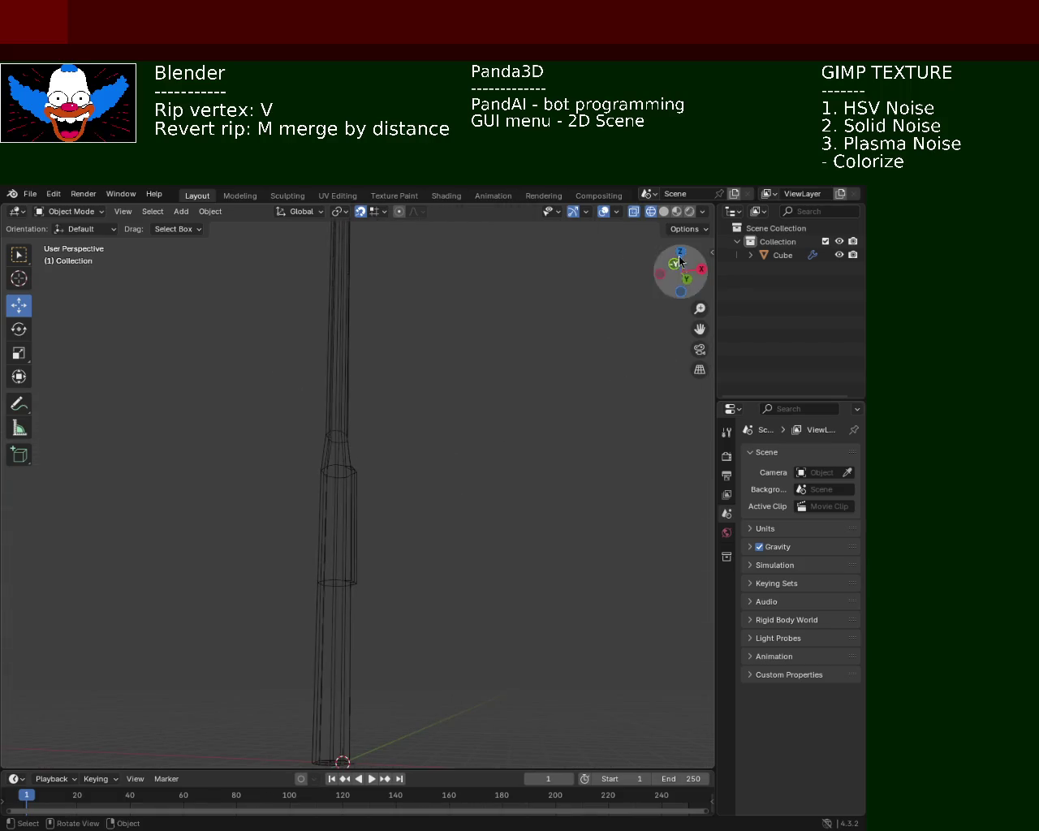
left_click(663, 211)
- Orbit and zoom around the solid-shaded post to view the lamp head and floor
mouse_move(195, 530)
middle_mouse_down()
mouse_move(309, 649)
mouse_move(322, 528)
middle_mouse_up()
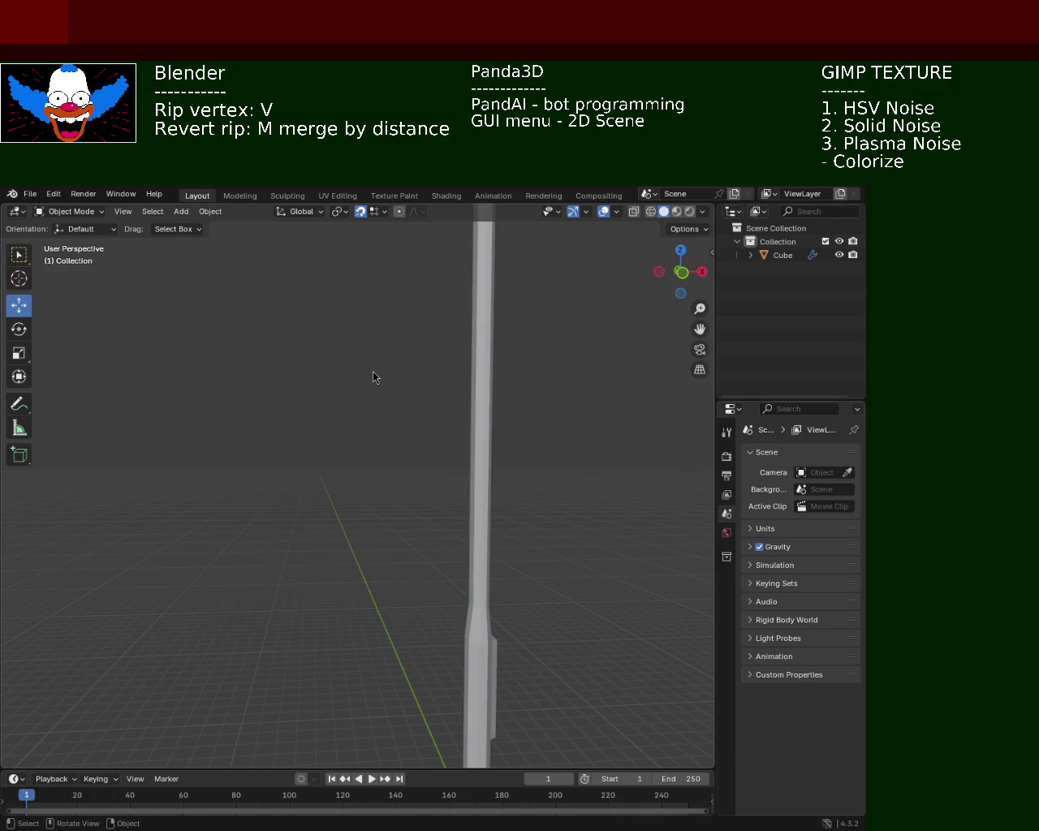
mouse_move(517, 408)
middle_mouse_down("ctrl")
mouse_move(419, 457)
mouse_move(410, 516)
middle_mouse_up("ctrl")
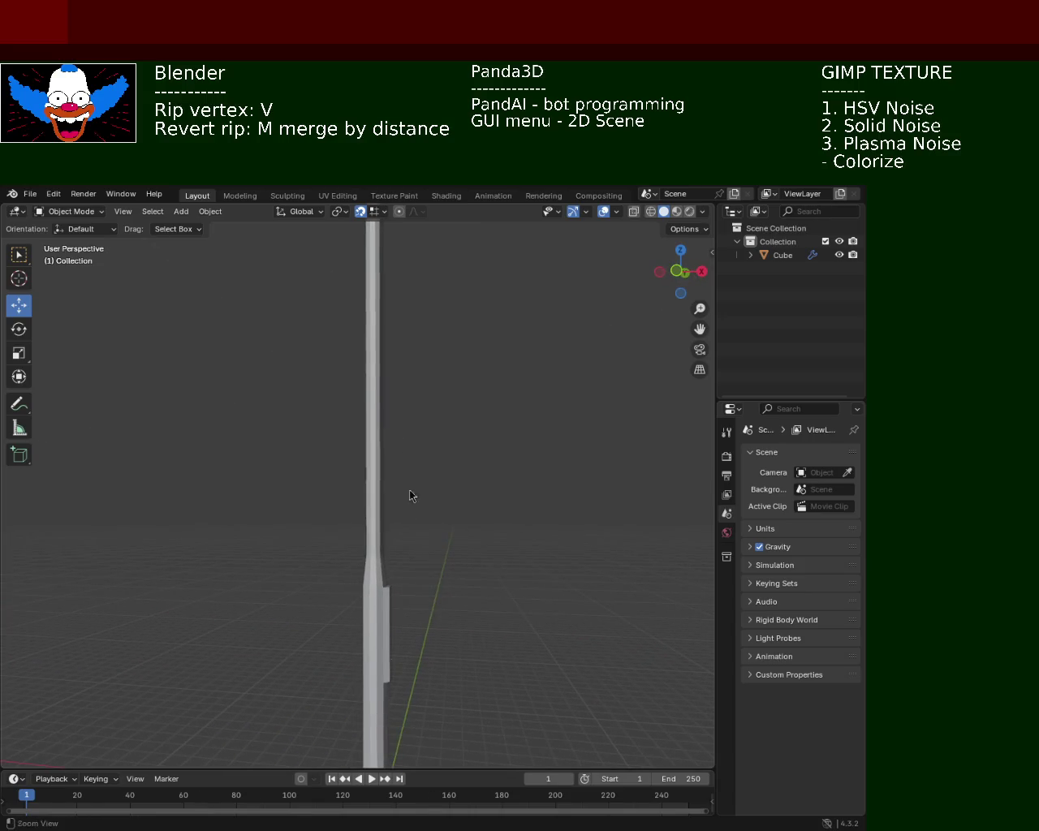
mouse_move(406, 359)
middle_mouse_down()
mouse_move(443, 529)
mouse_move(413, 410)
mouse_move(401, 511)
mouse_move(427, 459)
mouse_move(406, 477)
mouse_move(325, 496)
mouse_move(385, 570)
mouse_move(434, 508)
mouse_move(528, 505)
mouse_move(592, 543)
mouse_move(568, 508)
mouse_move(394, 479)
mouse_move(427, 485)
mouse_move(443, 545)
mouse_move(431, 441)
middle_mouse_up()
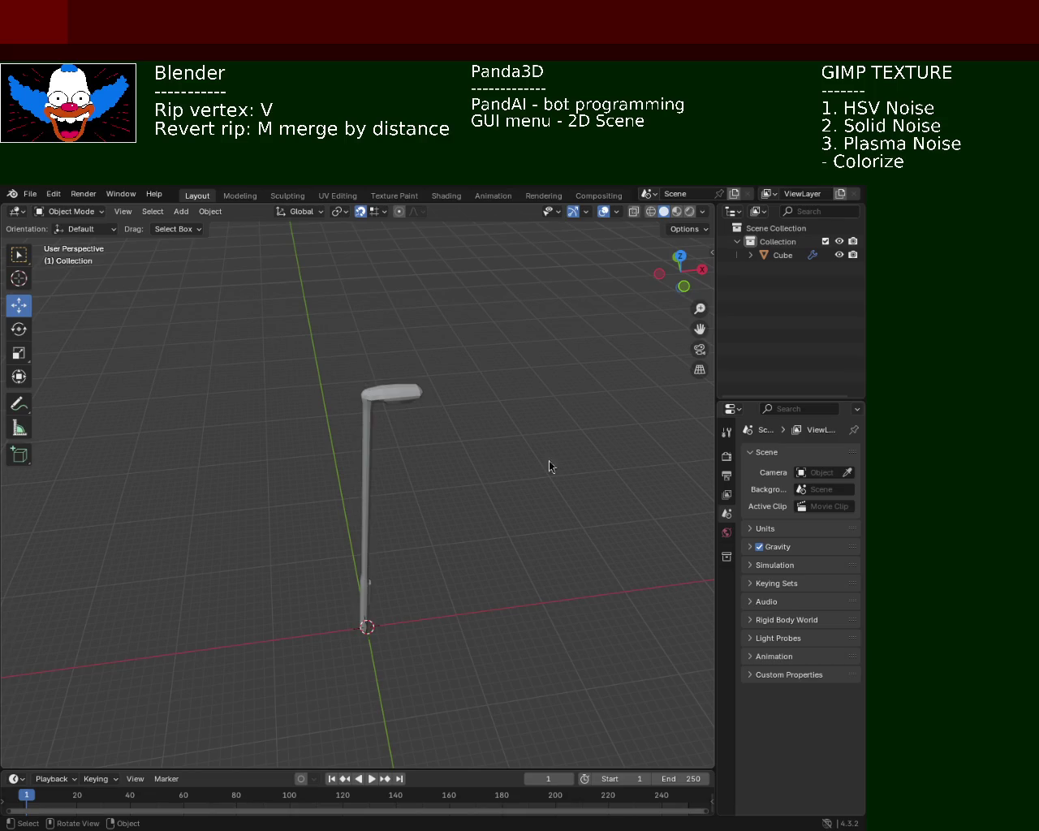
middle_click_drag(580, 348, 346, 498)
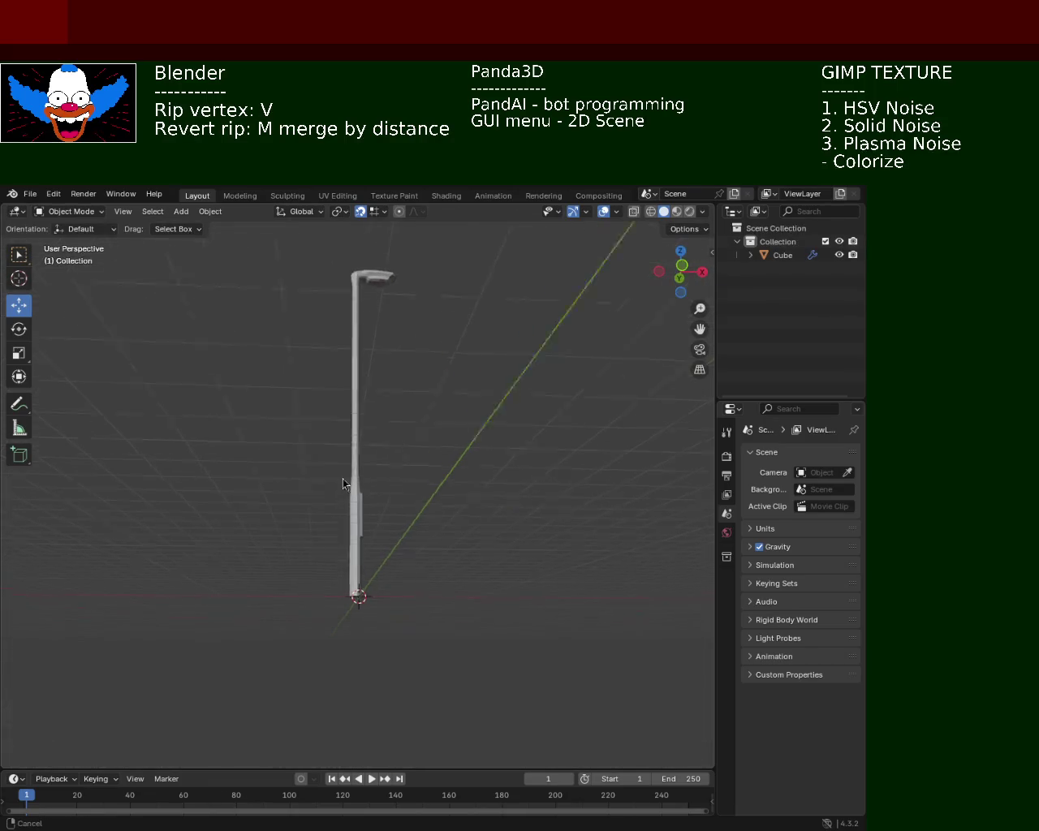
scroll(363, 439, "up", 5)
mouse_move(363, 440)
middle_mouse_down()
mouse_move(352, 482)
mouse_move(338, 436)
mouse_move(427, 510)
mouse_move(457, 457)
mouse_move(448, 465)
middle_mouse_up()
middle_click_drag(563, 274, 485, 348)
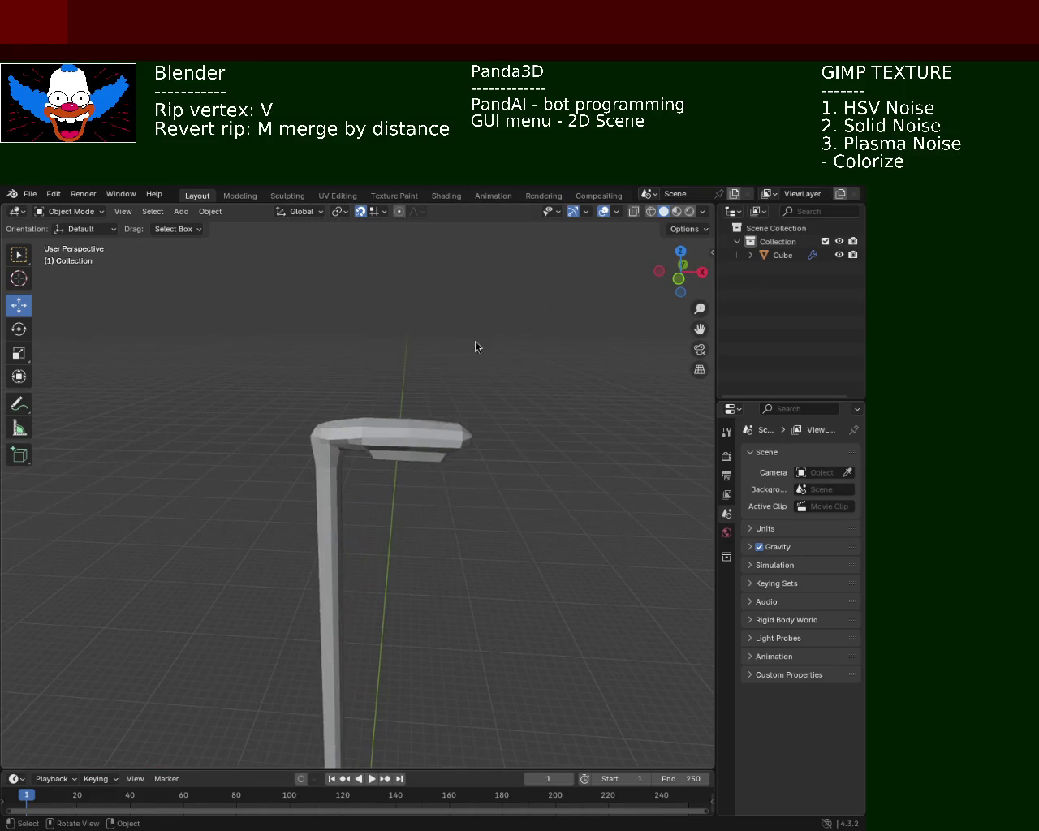
- Select the Cube lamp post, enter Edit Mode, and frame the lamp head
left_click(781, 255)
key("Tab")
scroll(350, 380, "up", 5)
middle_click_drag(349, 381, 424, 435, "shift")
- Turn off snapping and move the lamp head's top vertex vertically
left_click(417, 432)
left_click(422, 416)
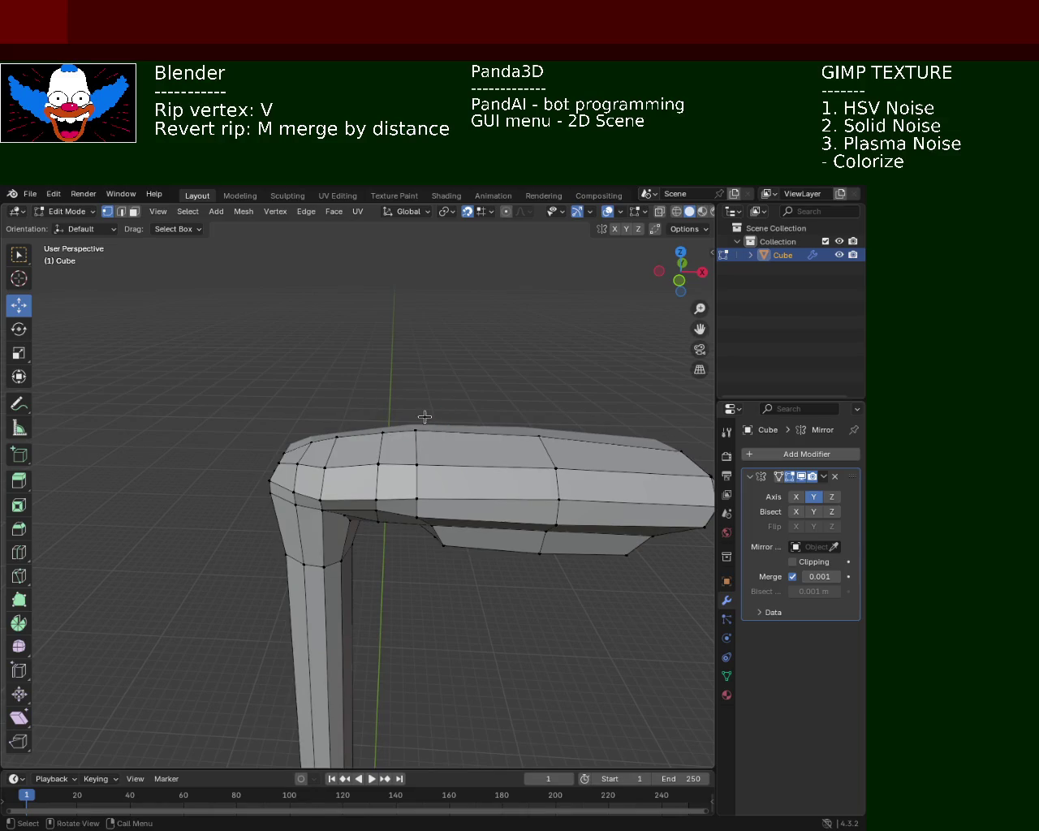
left_click(414, 430)
left_click_drag(418, 375, 419, 378)
left_click(466, 211)
left_click_drag(408, 381, 404, 384)
- Adjust the vertex near the inner corner along Z and Y
left_click(538, 435)
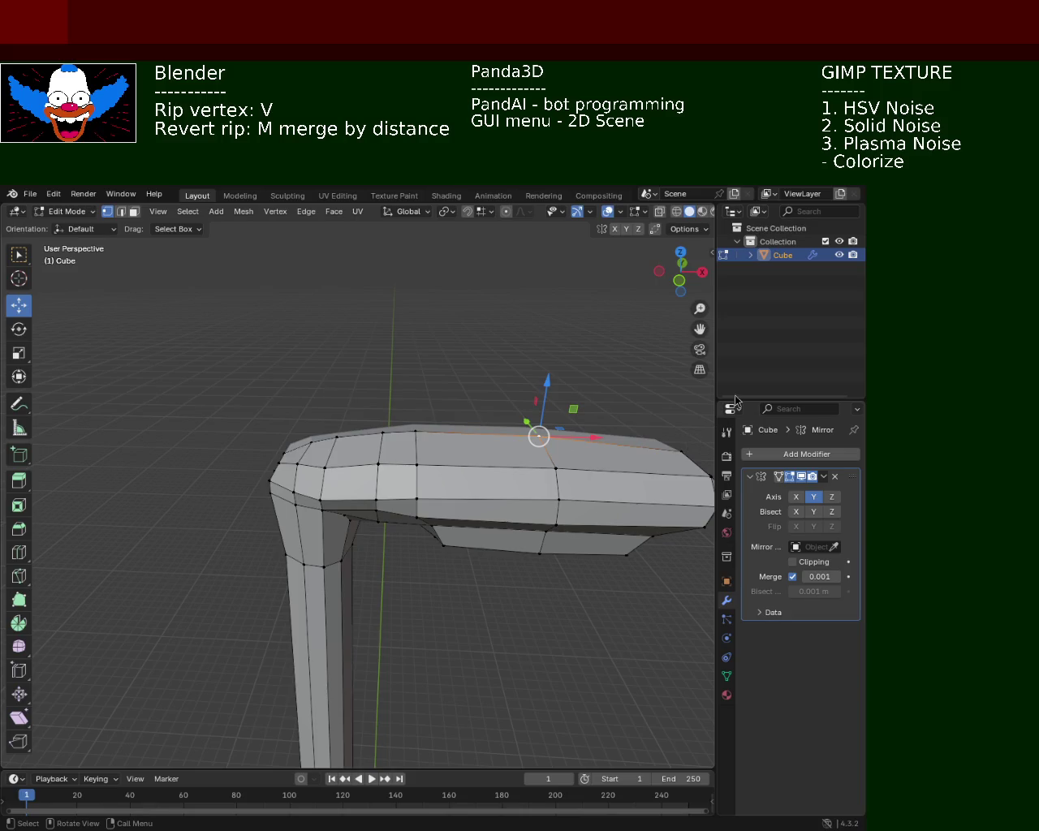
left_click(377, 497)
left_click(320, 499)
left_click_drag(319, 452, 321, 461)
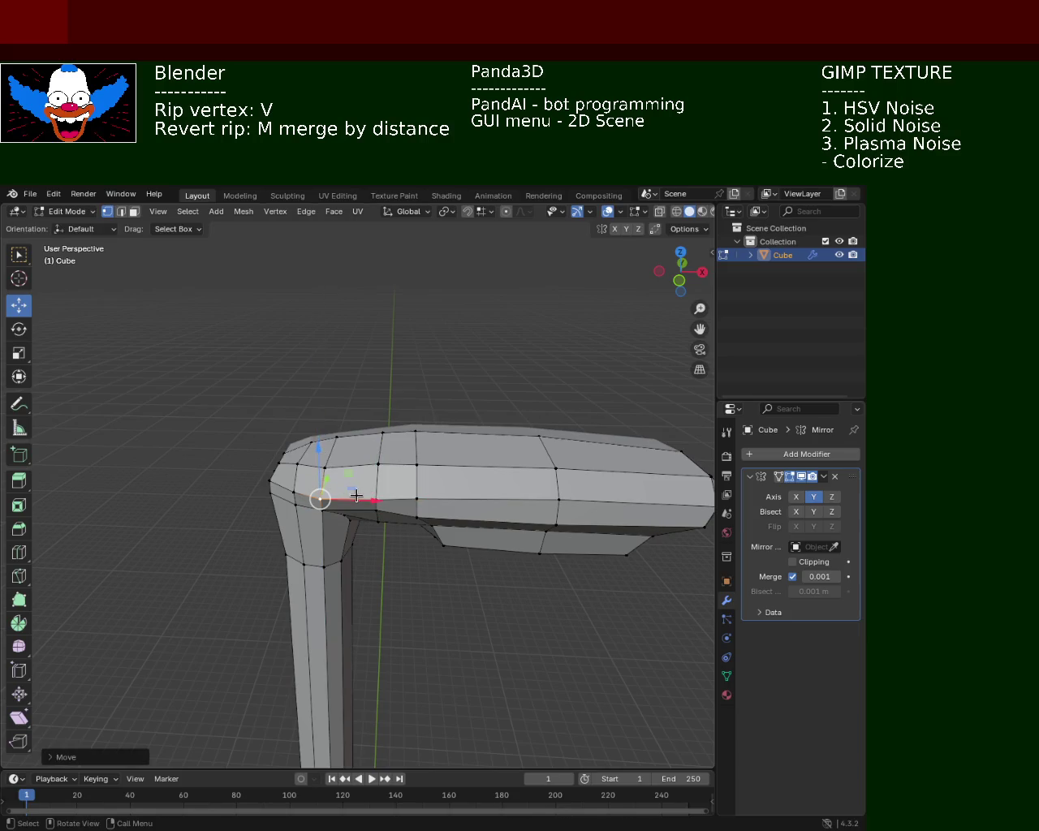
left_click_drag(325, 477, 309, 464)
mouse_move(355, 538)
middle_mouse_down("ctrl")
mouse_move(375, 452)
mouse_move(399, 503)
mouse_move(416, 483)
mouse_move(408, 549)
mouse_move(371, 468)
middle_mouse_up("ctrl")
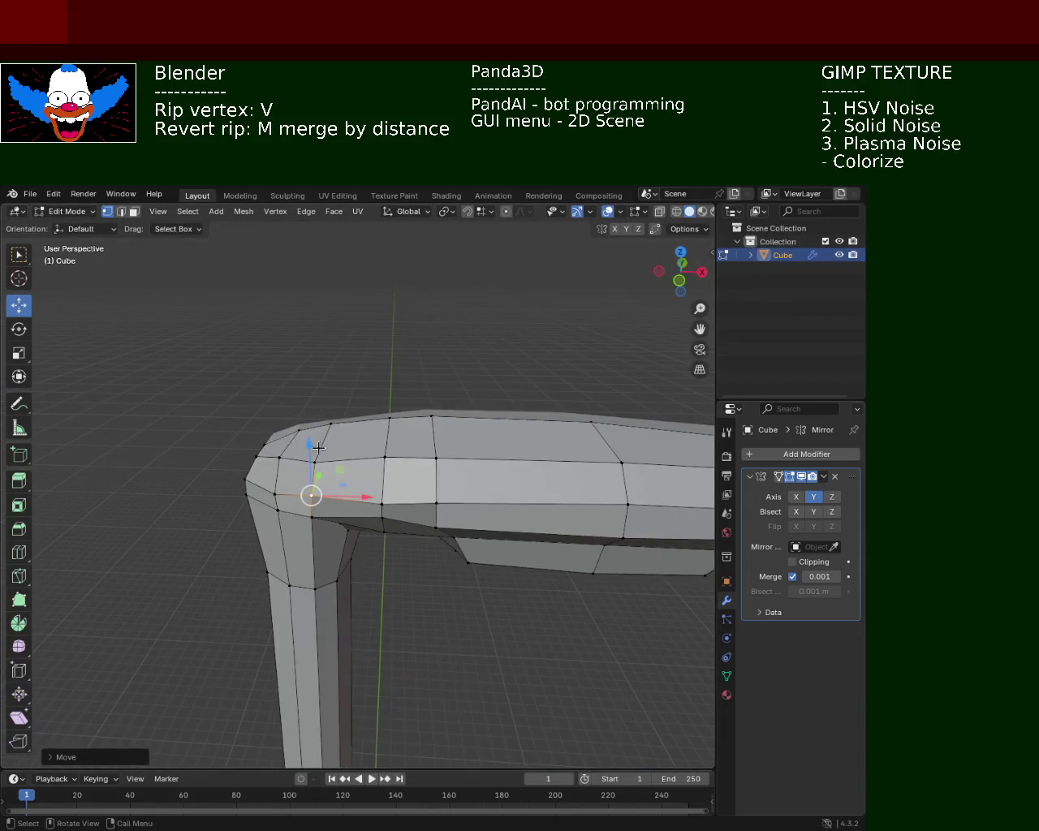
left_click_drag(310, 448, 329, 469)
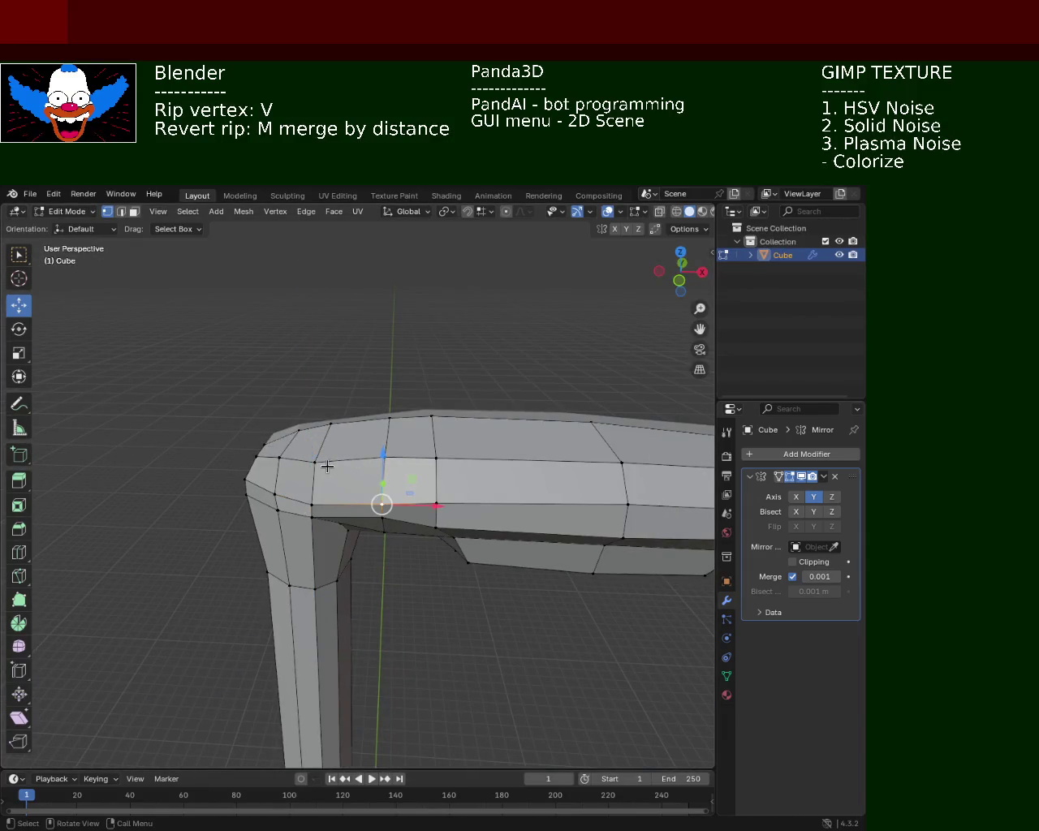
- Lower the vertex with G Z, then lower two neighbouring top-edge vertices
key("g")
key("z")
left_click(319, 427)
left_click(389, 418)
left_click(436, 417)
left_click(389, 417, "shift")
left_click_drag(411, 399, 364, 433)
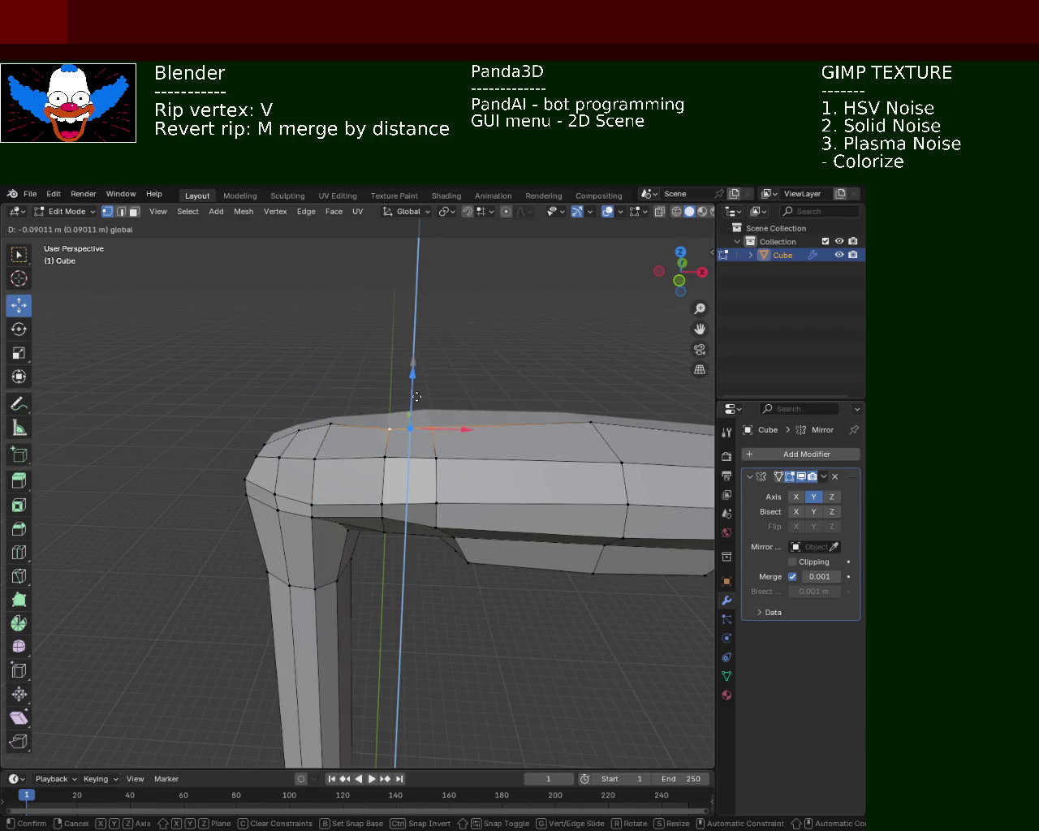
- Raise the top edge's corner vertex slightly and lower a vertex farther along
left_click(331, 423)
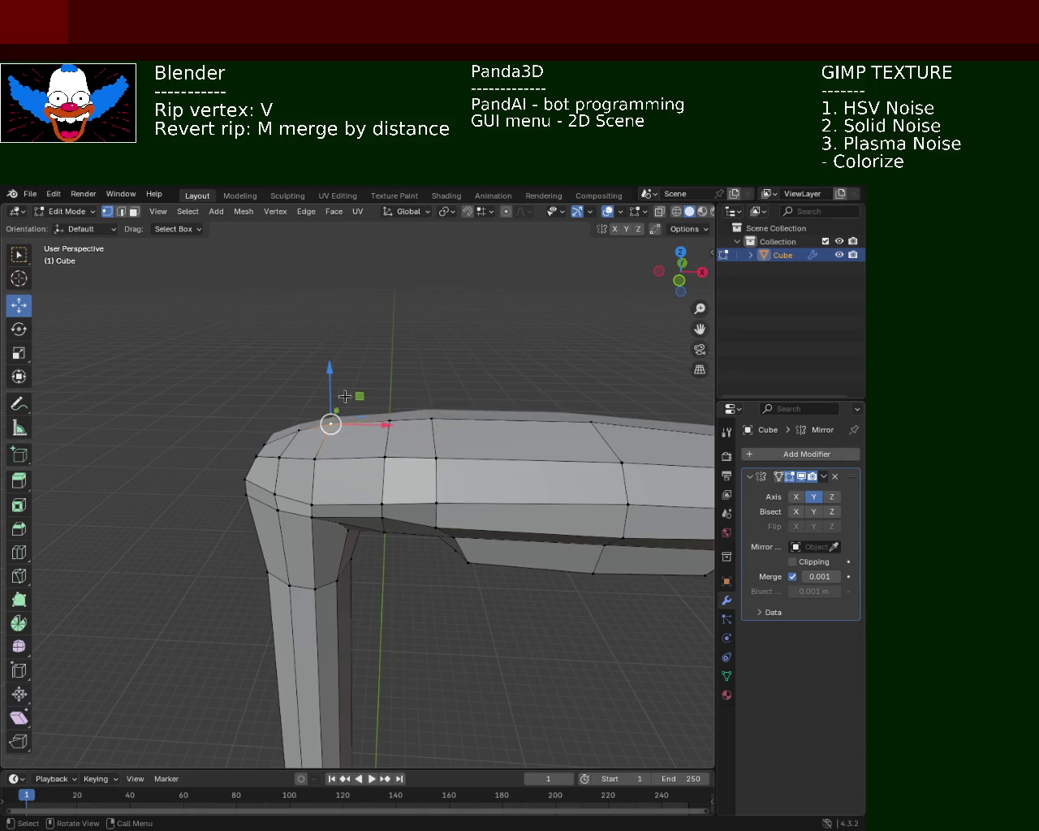
left_click_drag(331, 372, 333, 386)
left_click(589, 422)
left_click_drag(600, 367, 602, 383)
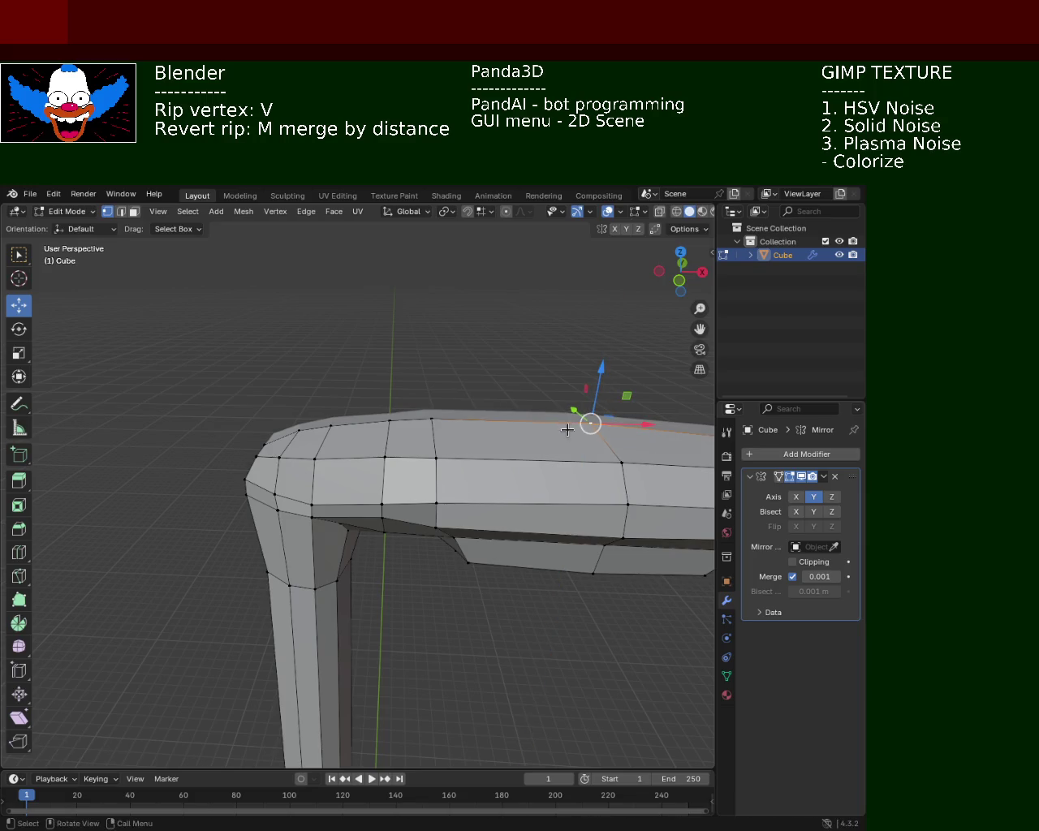
middle_click_drag(602, 383, 363, 401, "shift")
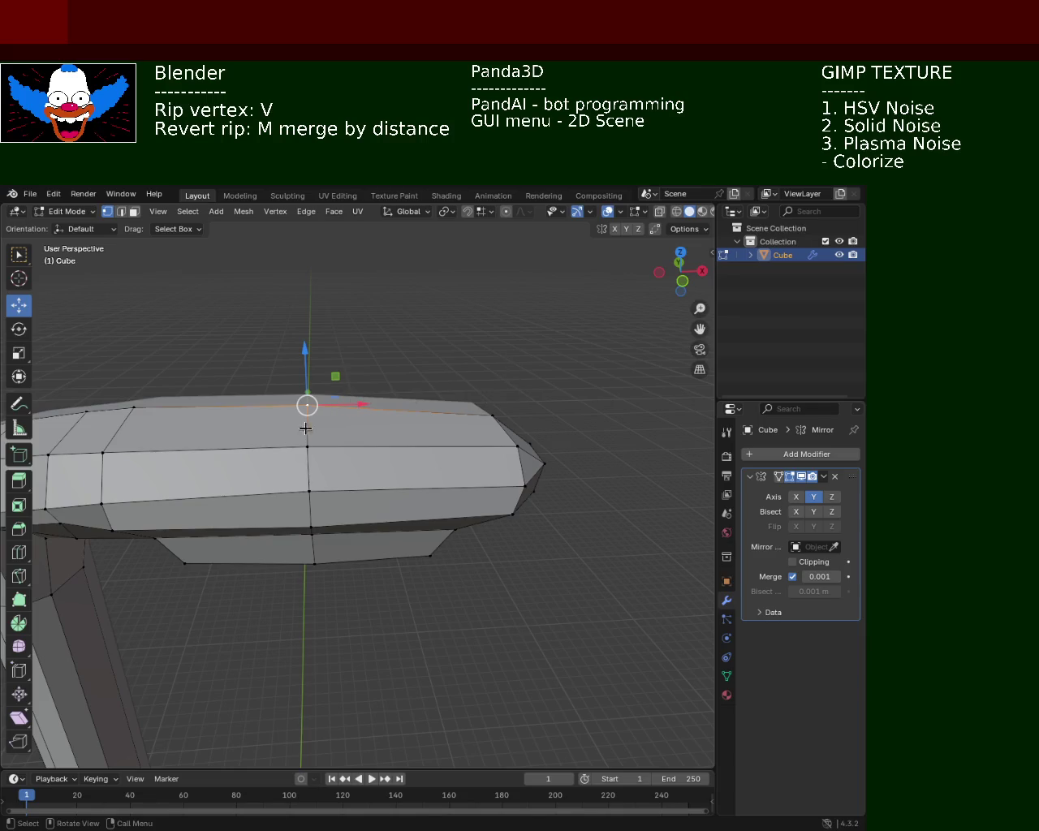
- Raise a vertex on the lamp head's top along Z
middle_click_drag(524, 478, 508, 479)
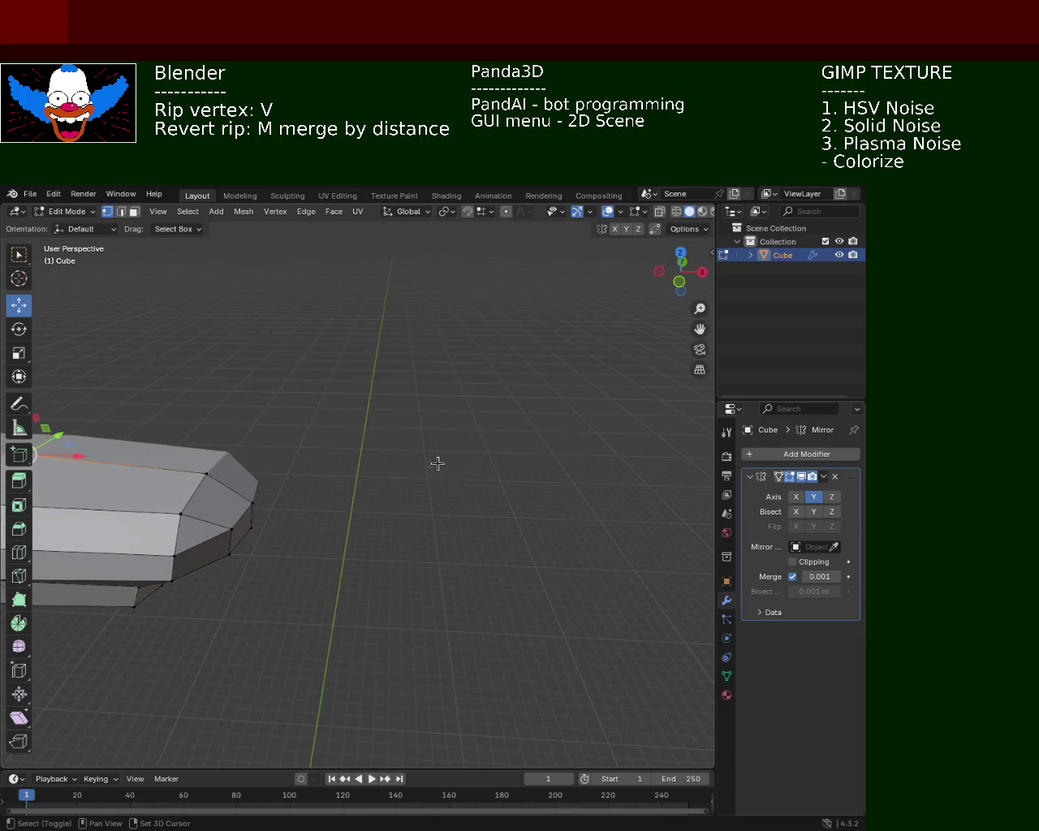
mouse_move(426, 466)
middle_mouse_down()
mouse_move(568, 428)
mouse_move(494, 420)
mouse_move(466, 460)
mouse_move(470, 444)
middle_mouse_up()
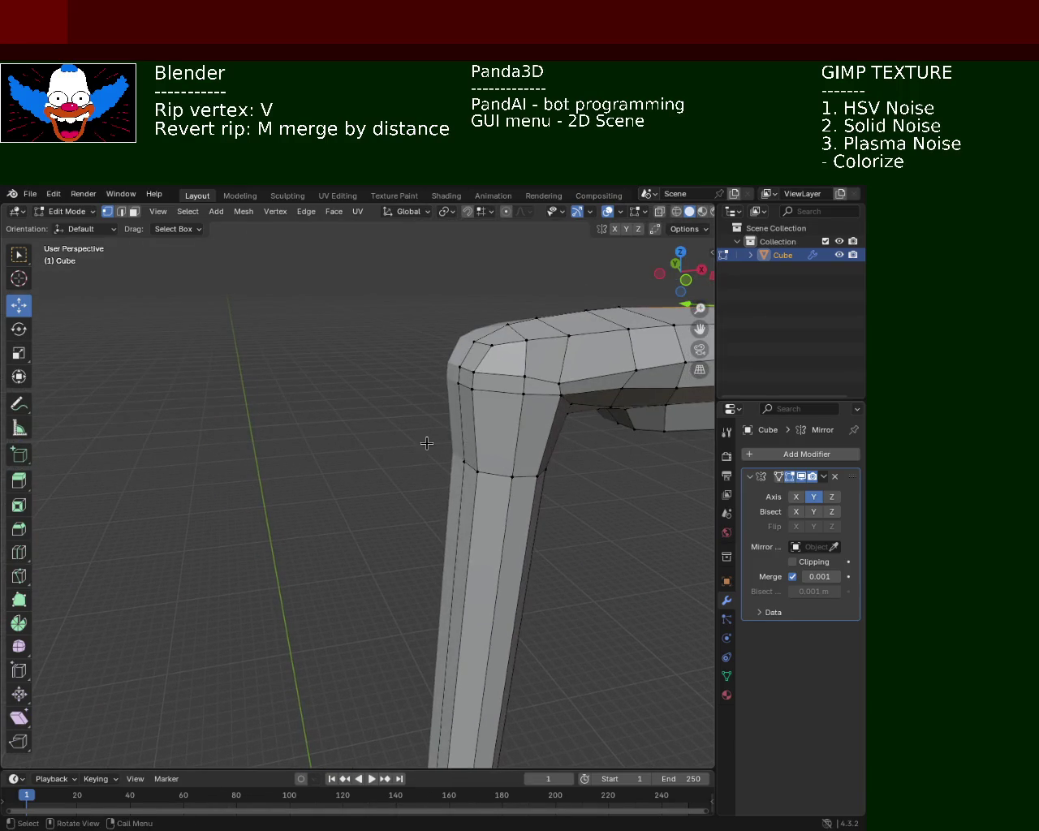
left_click(551, 374)
left_click_drag(568, 333, 565, 347)
- Nudge two more top-edge vertices vertically from a frontal view
mouse_move(493, 415)
middle_mouse_down()
mouse_move(471, 422)
mouse_move(487, 431)
mouse_move(482, 402)
middle_mouse_up()
left_click(477, 366)
left_click_drag(476, 336, 476, 337)
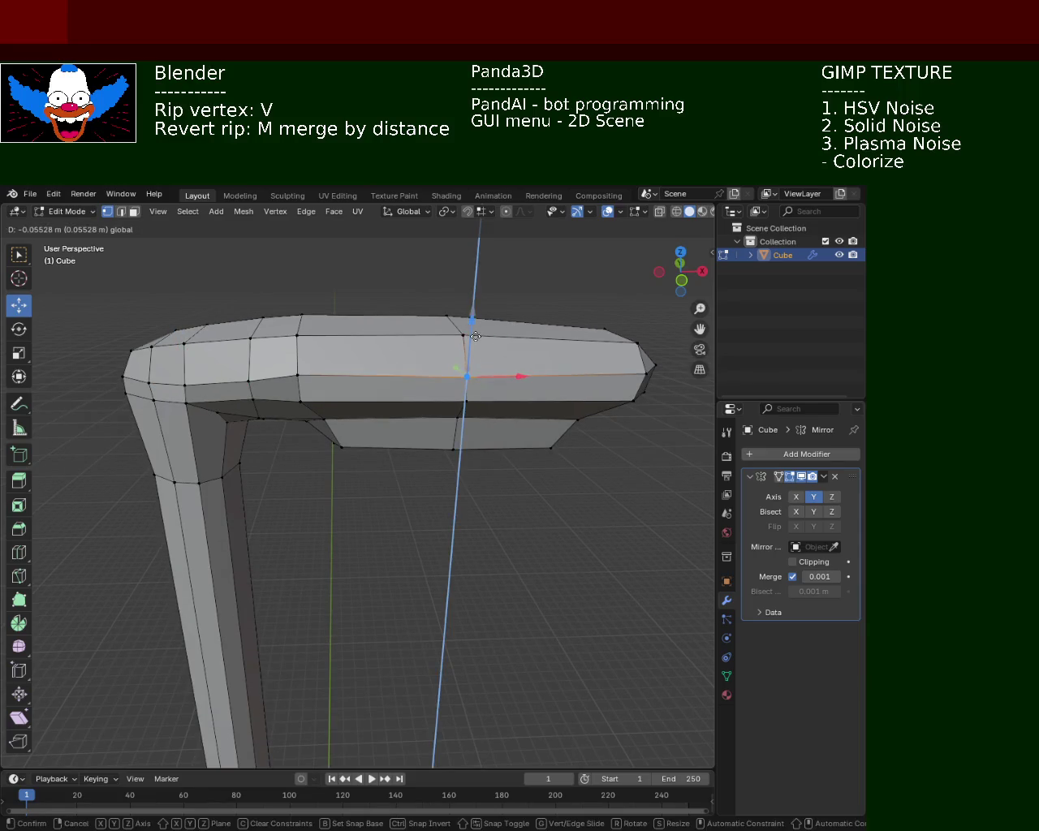
left_click(298, 373)
left_click_drag(300, 329, 299, 329)
- Move the lamp head's tip vertex down along Z, then select another head vertex
mouse_move(299, 328)
middle_mouse_down()
mouse_move(499, 328)
mouse_move(427, 378)
mouse_move(452, 355)
mouse_move(470, 367)
middle_mouse_up()
left_click(499, 329)
left_click_drag(357, 361, 369, 366)
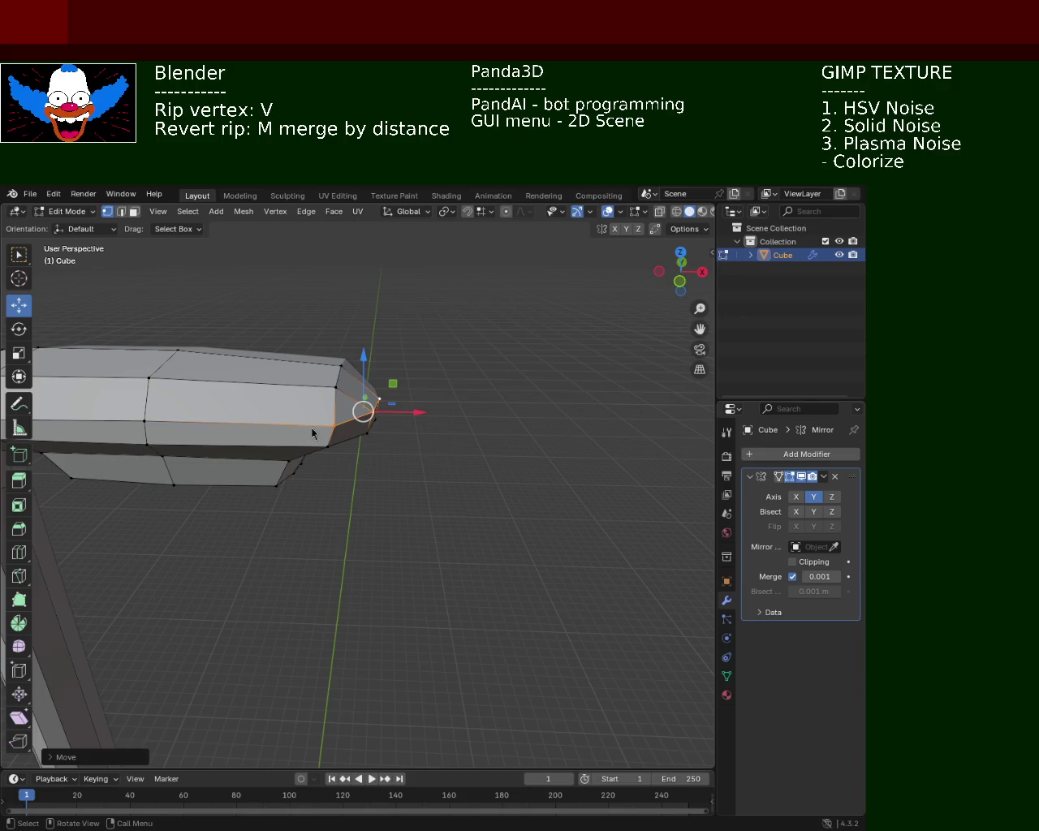
mouse_move(449, 423)
middle_mouse_down()
mouse_move(379, 415)
mouse_move(377, 442)
mouse_move(406, 384)
middle_mouse_up()
left_click(421, 379)
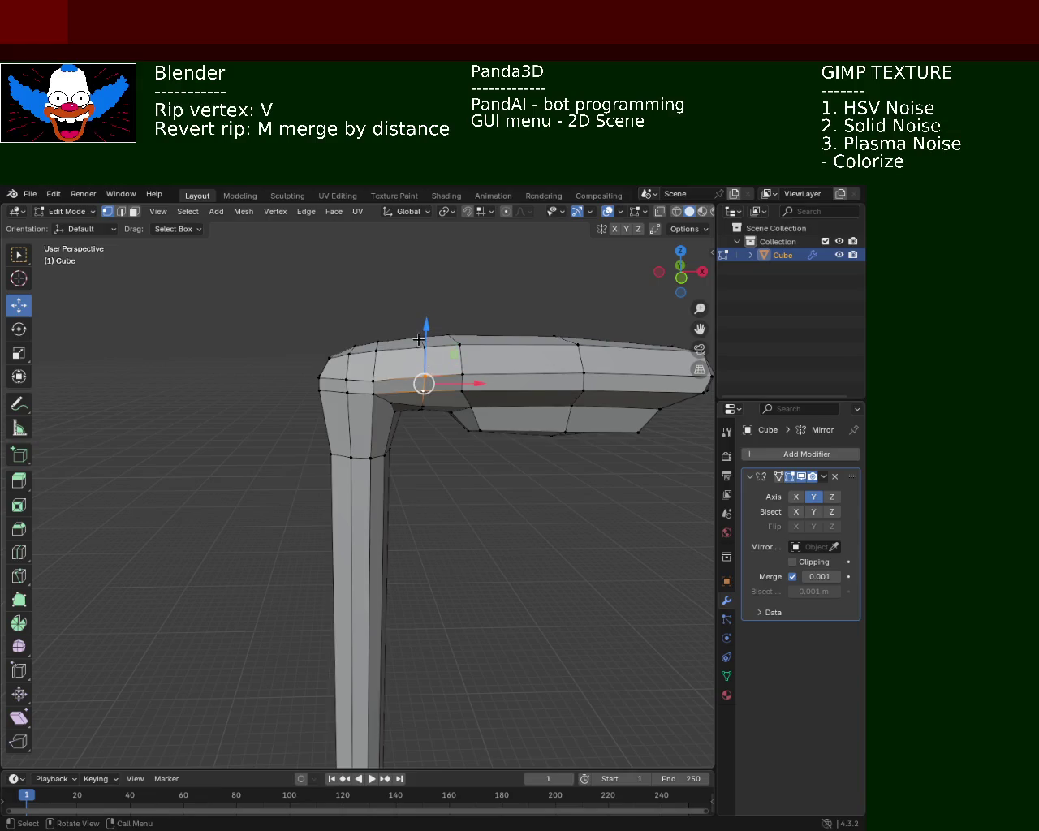
- Lower the selected vertex slightly with G Z, then deselect it
key("g")
key("z")
left_click(498, 492)
left_click(498, 491)
mouse_move(489, 431)
middle_mouse_down()
mouse_move(393, 445)
mouse_move(420, 436)
mouse_move(424, 410)
mouse_move(449, 430)
middle_mouse_up()
- Rip the inner corner vertex with V and slide it left along X
left_click(392, 363)
scroll(387, 447, "down", 5)
key("v")
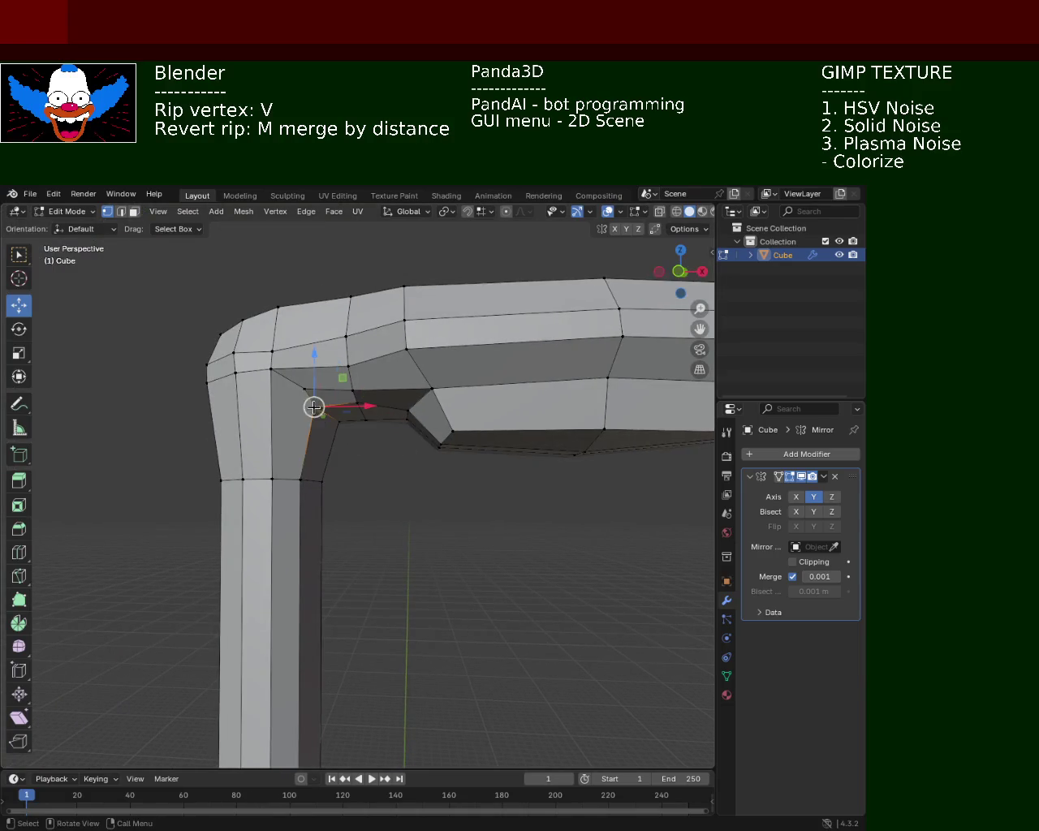
left_click(363, 398)
left_click_drag(363, 398, 337, 415)
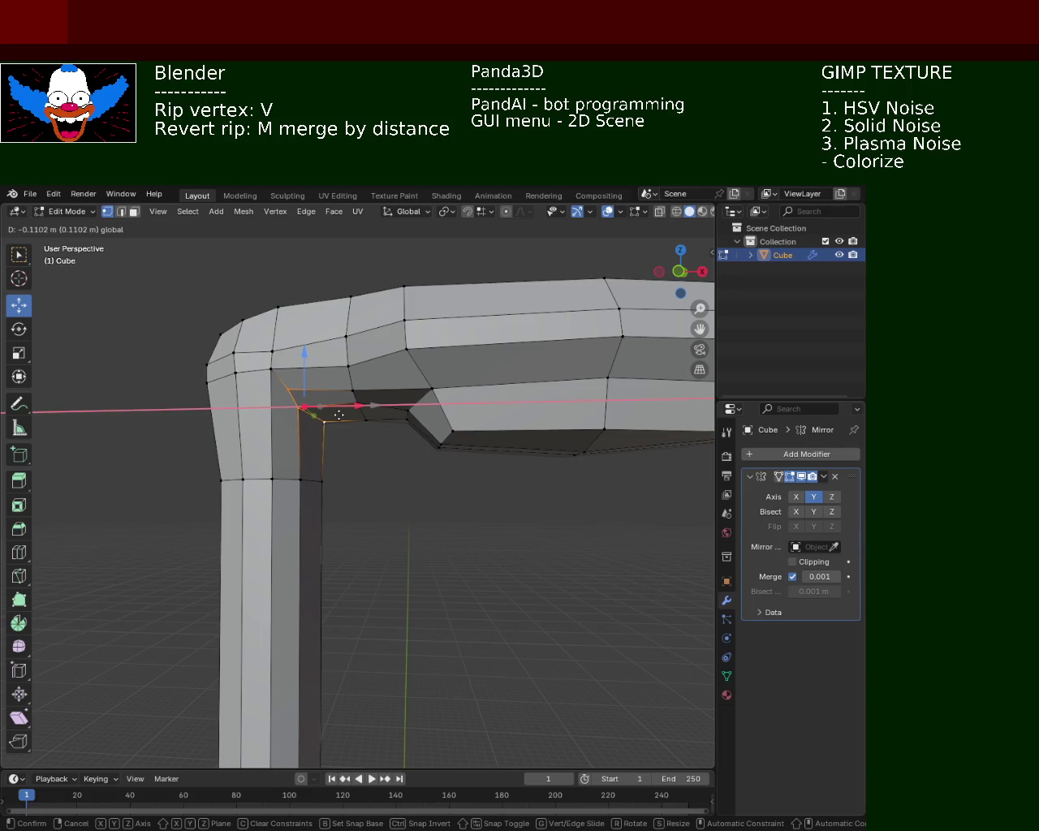
left_click_drag(337, 415, 321, 417)
mouse_move(321, 418)
middle_mouse_down()
mouse_move(324, 427)
mouse_move(362, 403)
mouse_move(371, 419)
middle_mouse_up()
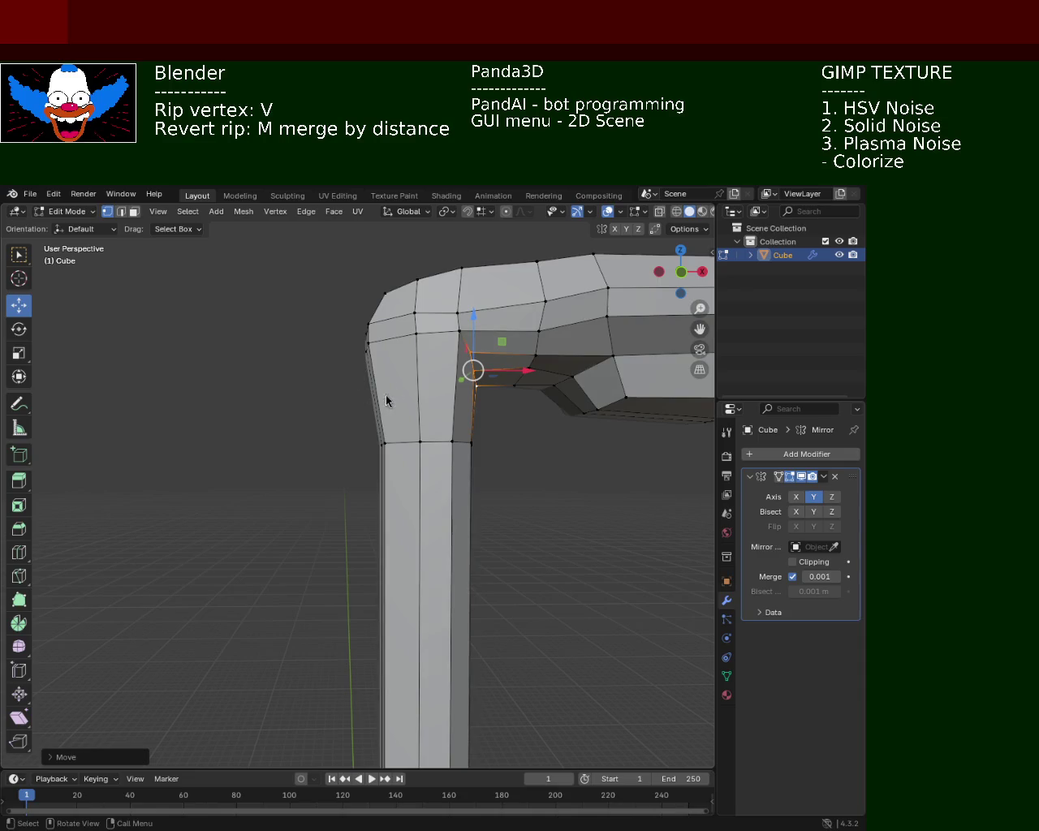
- Move the outer left corner vertex along X and Z, then nudge another corner along X
left_click(366, 347)
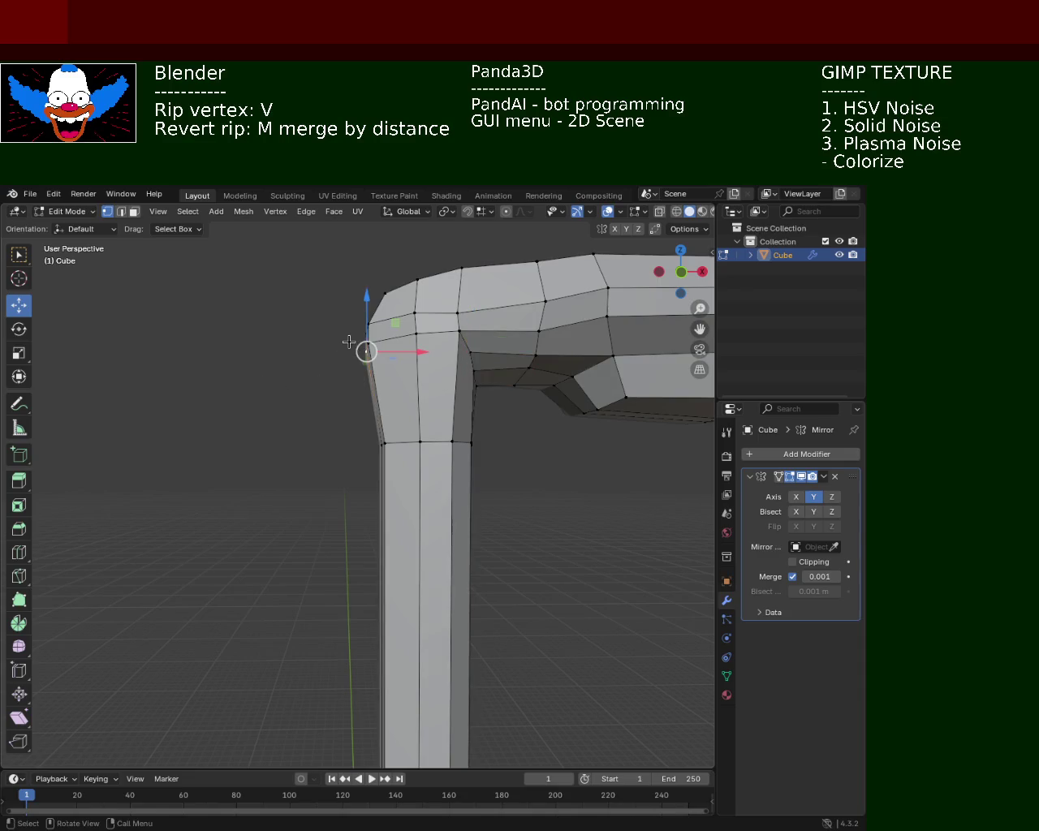
left_click_drag(413, 347, 430, 349)
left_click_drag(386, 297, 386, 322)
mouse_move(385, 364)
middle_mouse_down("shift")
mouse_move(403, 338)
mouse_move(387, 330)
middle_mouse_up("shift")
middle_click_drag(336, 404, 357, 401, "shift")
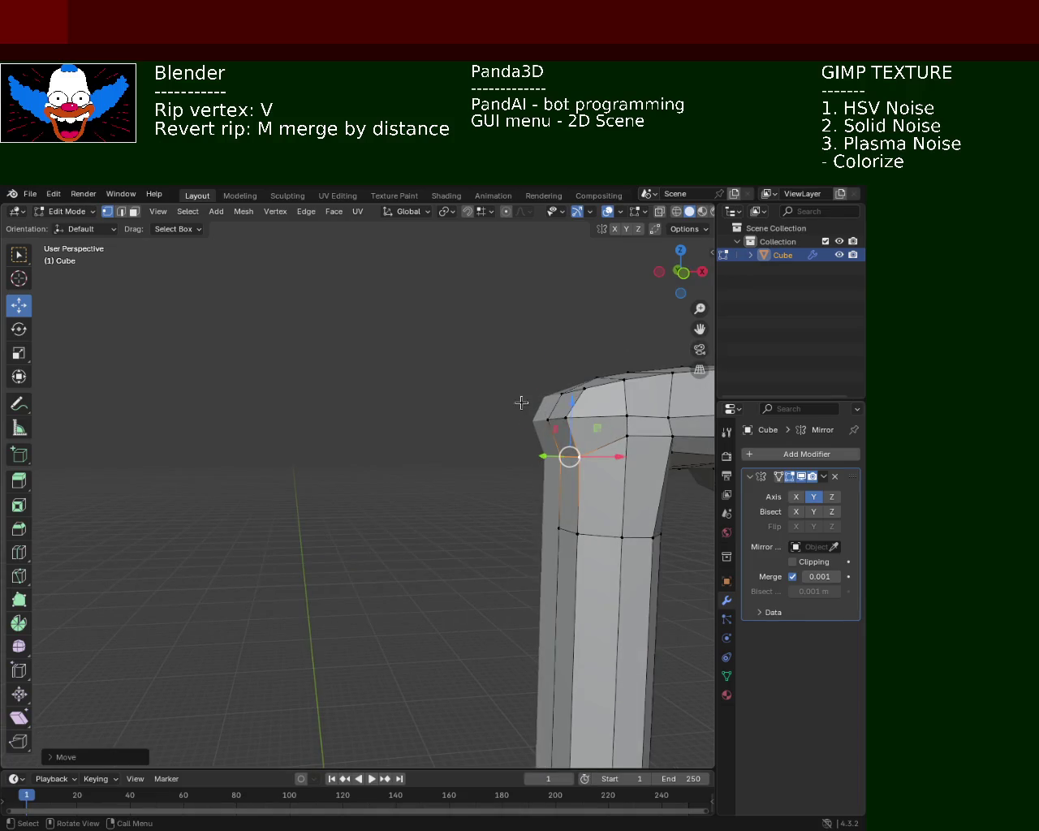
left_click(556, 419)
left_click_drag(609, 423, 613, 423)
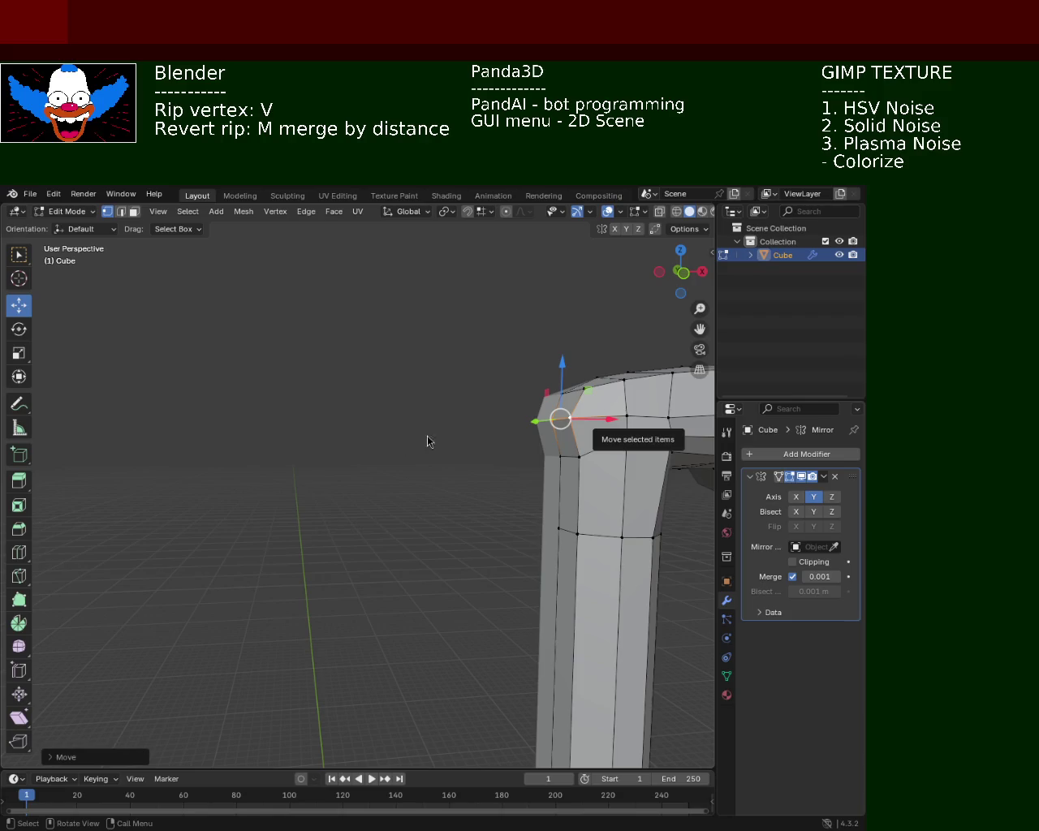
left_click_drag(560, 419, 446, 346)
right_click(447, 347)
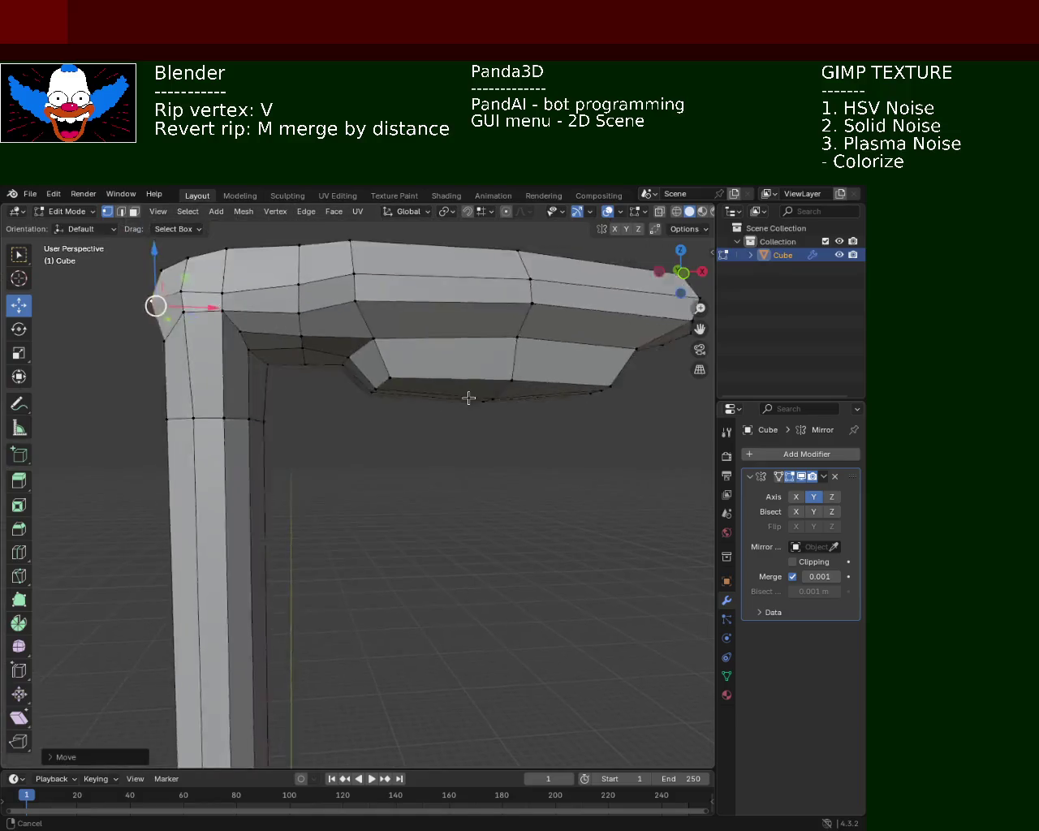
scroll(478, 406, "up", 3)
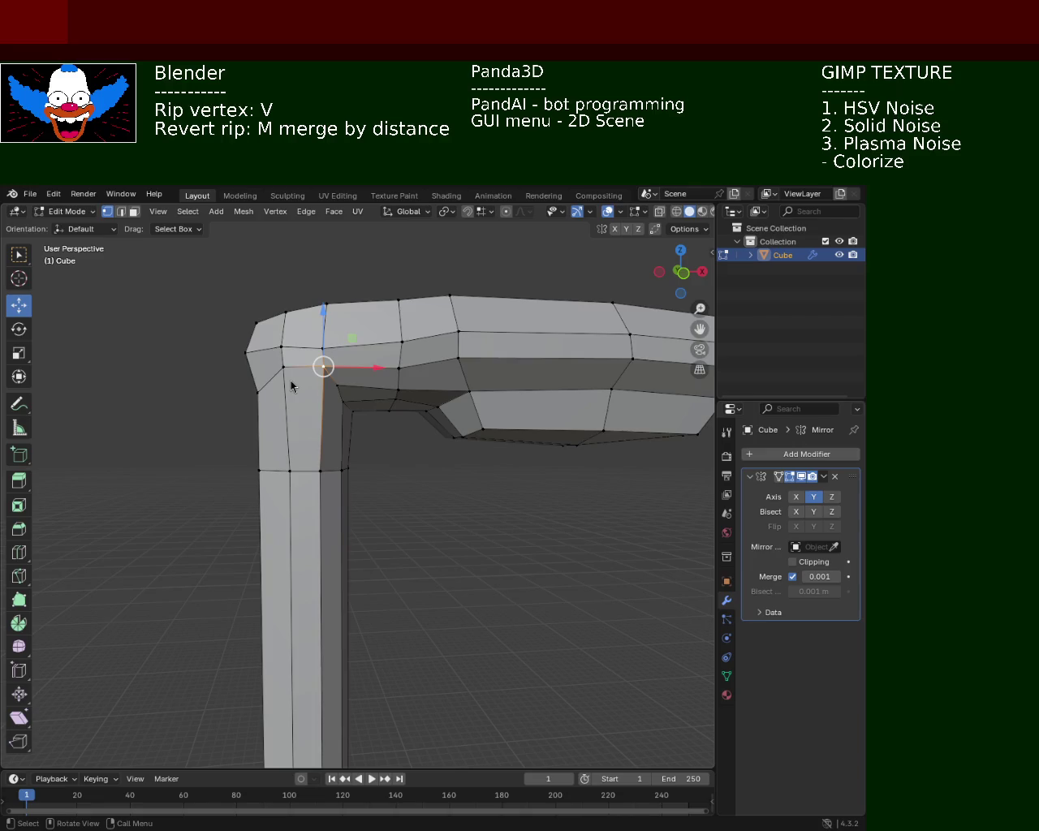
- Undo a box selection along the left edge and select the inner corner vertex
mouse_move(572, 409)
middle_mouse_down("shift")
mouse_move(427, 452)
mouse_move(408, 413)
mouse_move(427, 487)
middle_mouse_up("shift")
mouse_move(330, 427)
left_mouse_down()
mouse_move(344, 478)
mouse_move(395, 460)
left_mouse_up()
key("ctrl+z")
middle_click_drag(441, 528, 352, 446, "shift")
left_click(323, 460)
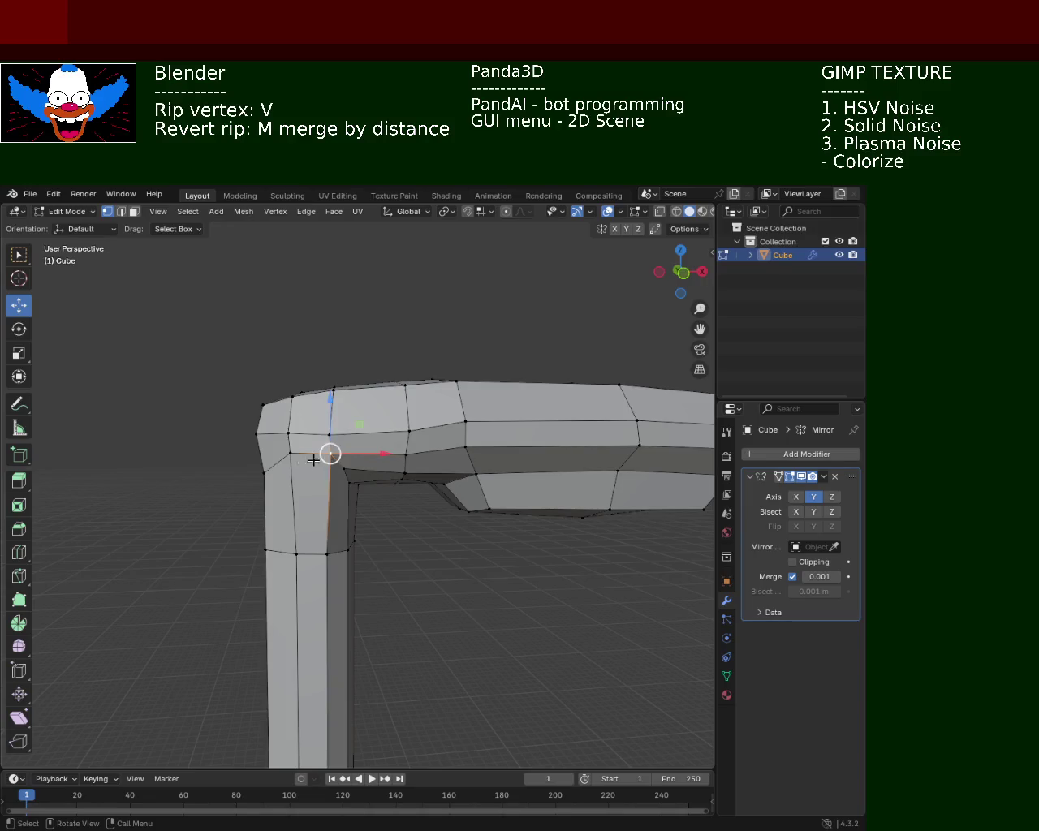
- Select the left corner vertex and apply a vertical G Z move
middle_click_drag(313, 491, 318, 509)
left_click(316, 511)
left_click(314, 512, "shift")
left_click(314, 512, "shift")
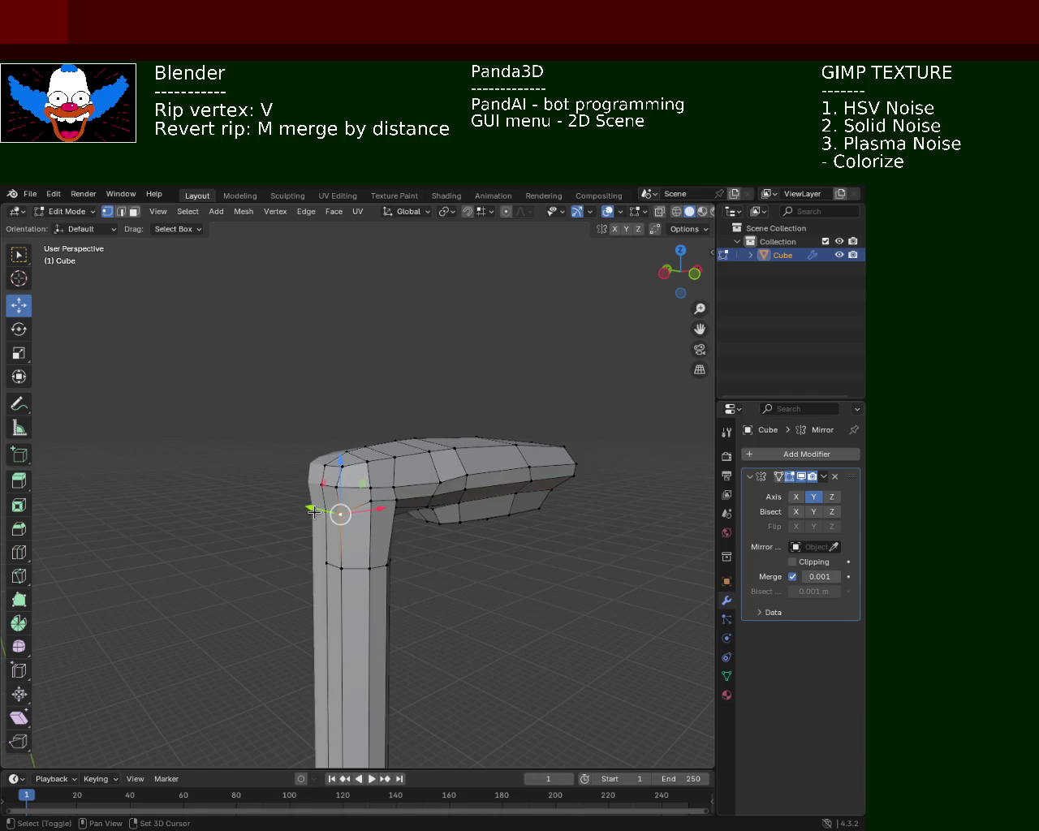
key("g")
key("z")
key("Return")
- Rip the lower edge with V, then undo the rip
left_click(420, 530)
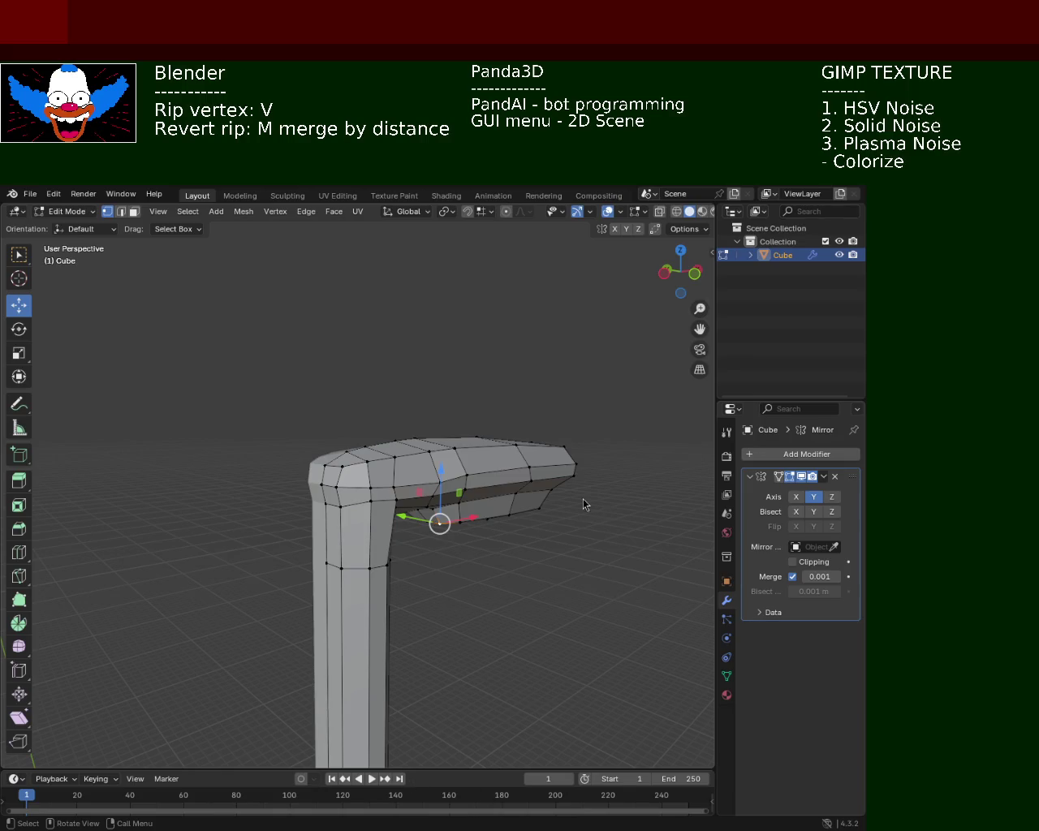
key("v")
left_click(467, 572)
key("ctrl+z")
- Select the lamp head's underside face and raise it along Z
mouse_move(456, 620)
middle_mouse_down()
mouse_move(368, 473)
mouse_move(366, 413)
middle_mouse_up()
left_click(396, 347)
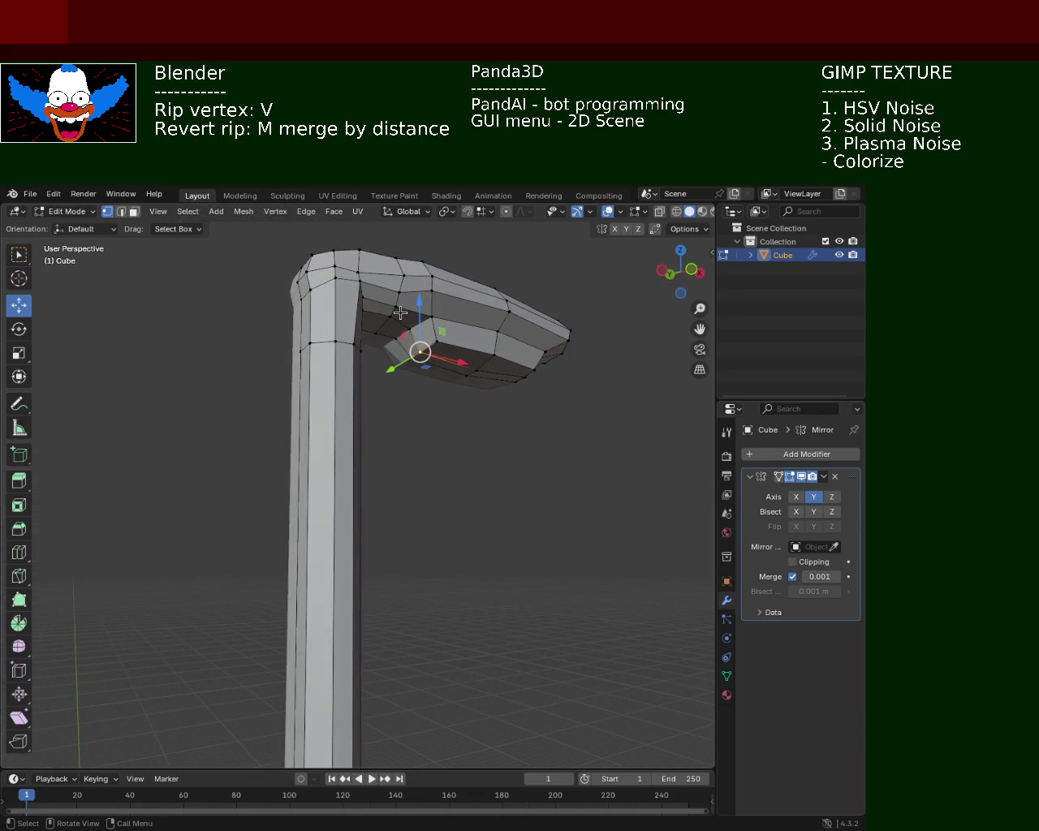
middle_click_drag(419, 341, 412, 344)
left_click_drag(427, 379, 421, 372)
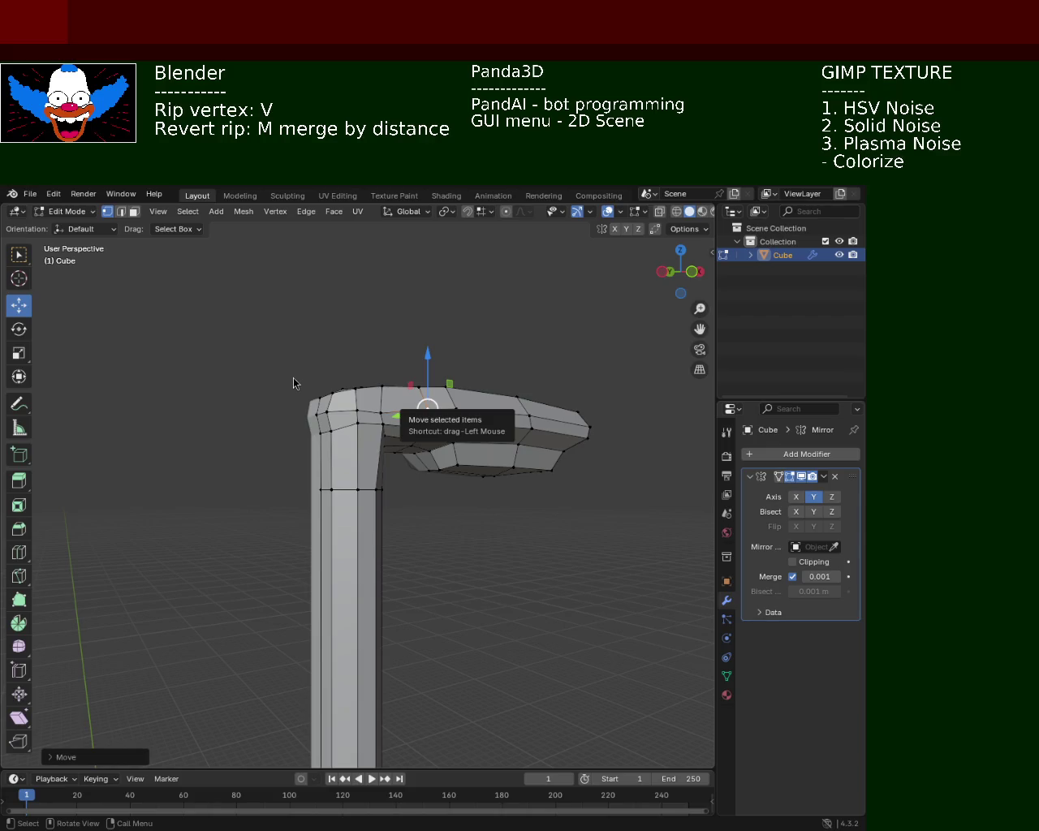
scroll(563, 387, "down", 5)
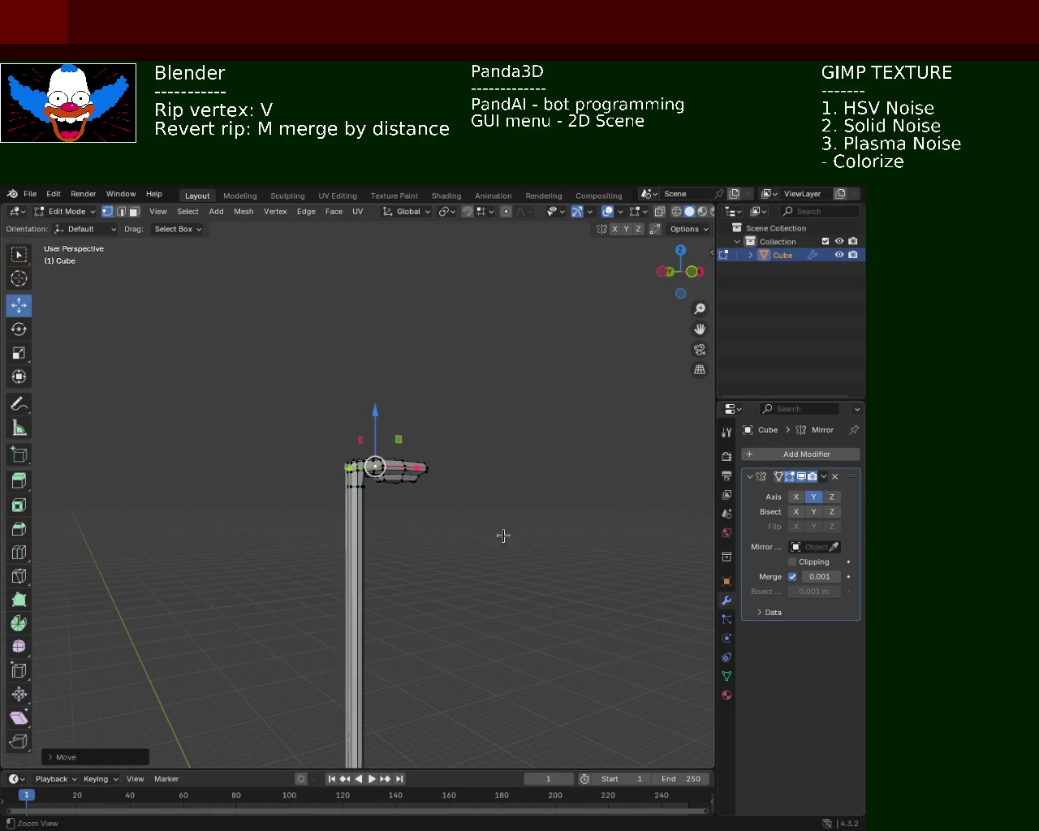
mouse_move(500, 607)
middle_mouse_down("shift")
mouse_move(485, 459)
mouse_move(579, 431)
middle_mouse_up("shift")
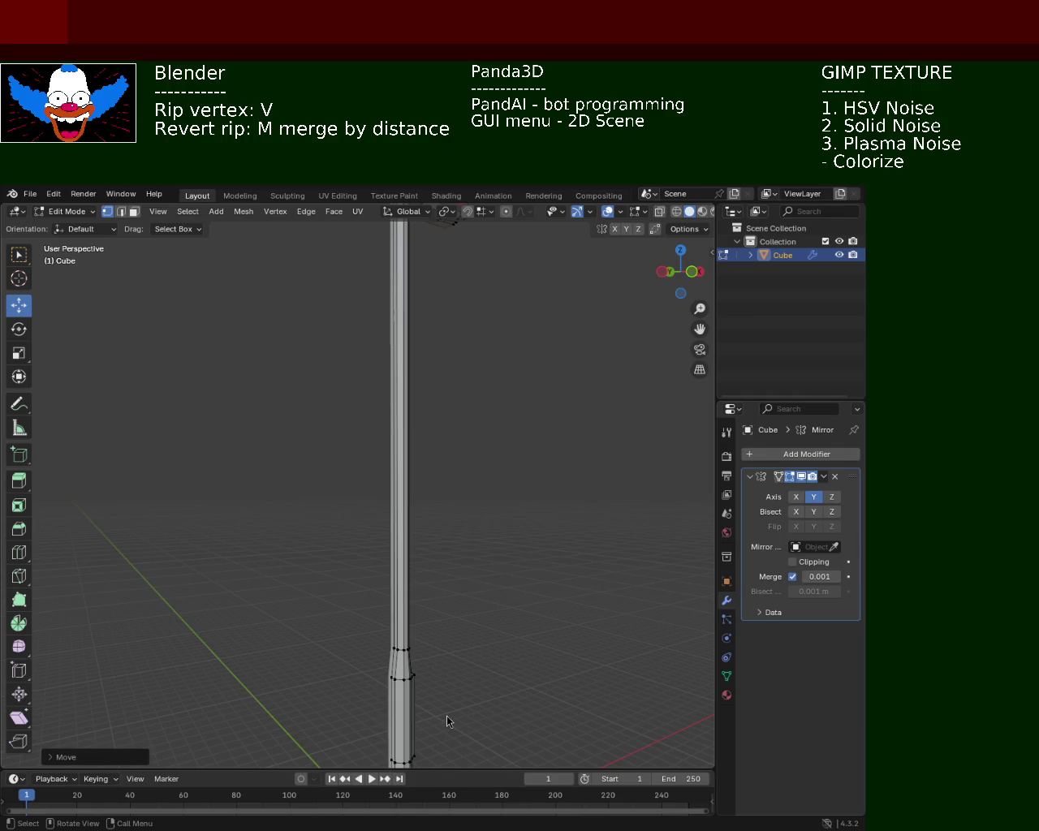
mouse_move(551, 325)
middle_mouse_down()
mouse_move(397, 500)
mouse_move(375, 468)
middle_mouse_up()
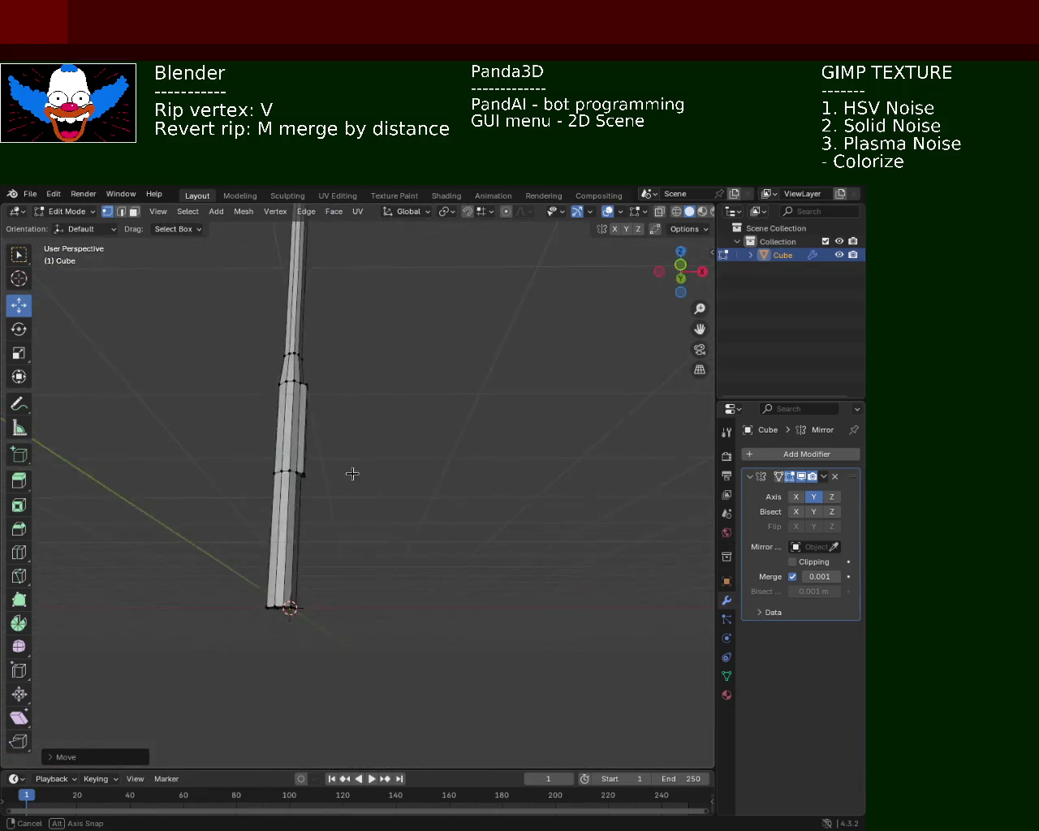
mouse_move(374, 467)
middle_mouse_down()
mouse_move(365, 382)
mouse_move(436, 445)
mouse_move(390, 396)
mouse_move(425, 462)
mouse_move(417, 385)
mouse_move(447, 410)
mouse_move(429, 378)
mouse_move(482, 395)
mouse_move(401, 474)
mouse_move(301, 401)
mouse_move(329, 438)
middle_mouse_up()
scroll(431, 350, "up", 5)
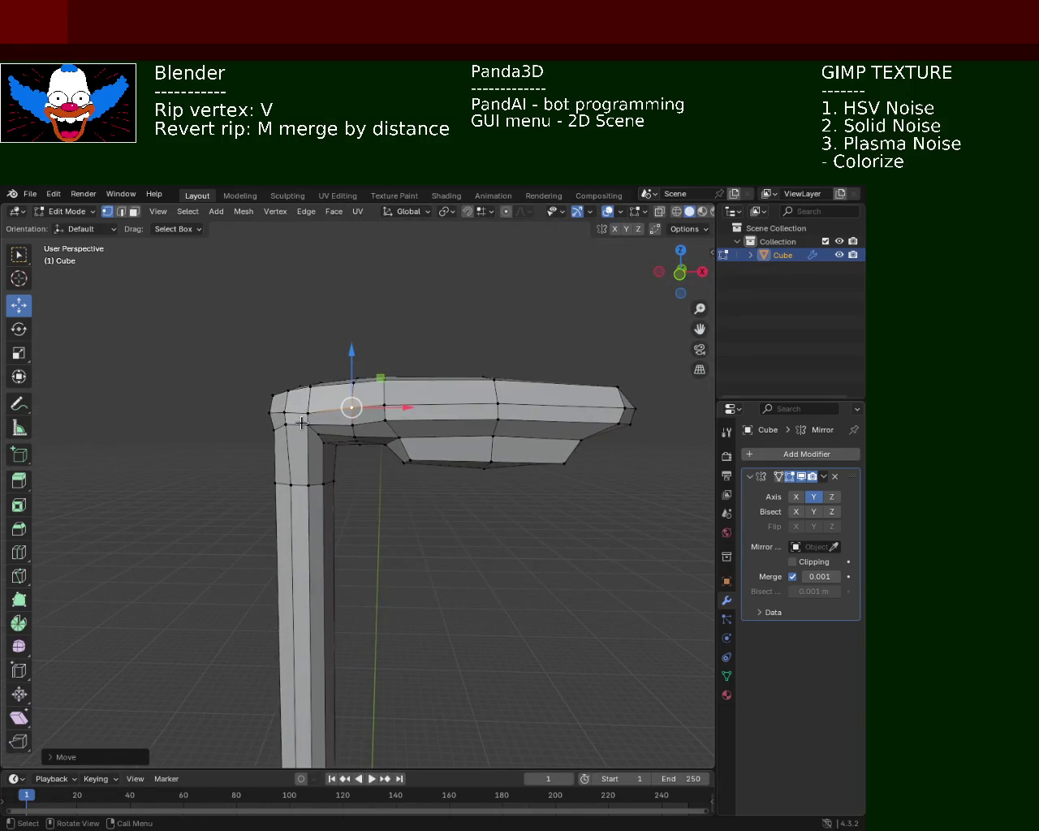
- Slide the selected lamp-head vertex to the right along the X axis
left_click_drag(355, 426, 367, 435)
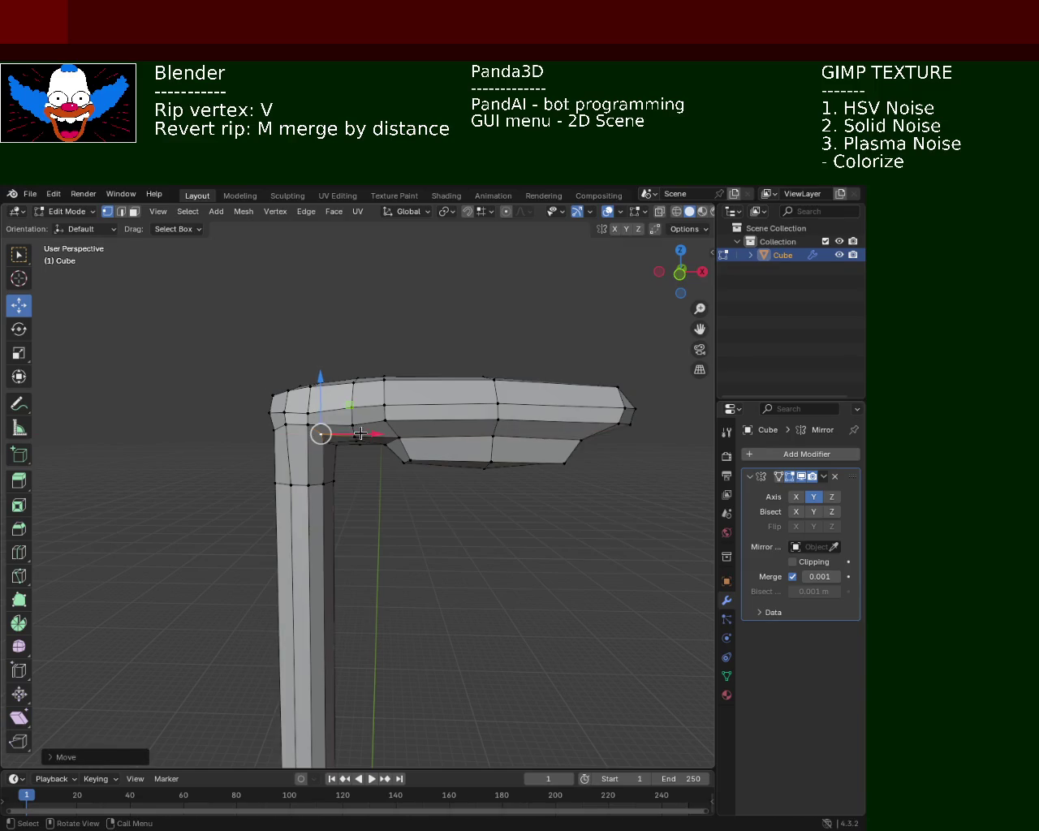
key("v")
key("x")
left_click(374, 446)
scroll(341, 406, "up", 1)
scroll(336, 398, "up", 5)
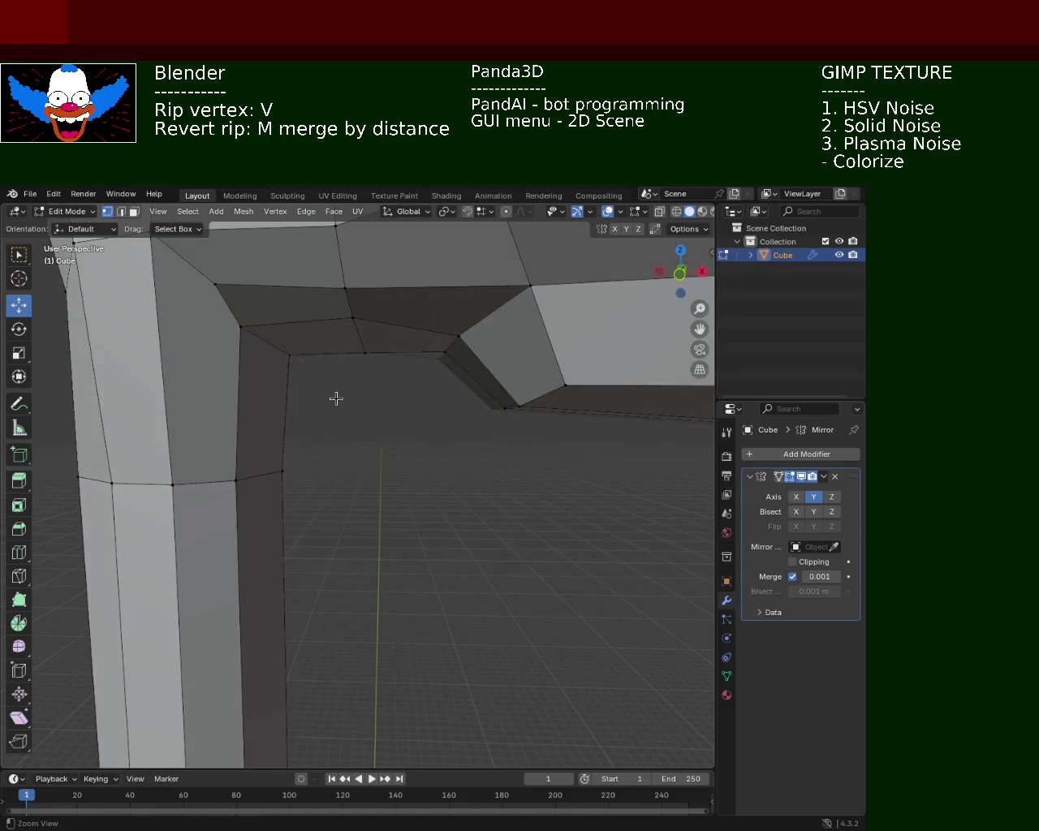
- Lower the upper corner vertex at the pole's bend along Z
left_click(289, 355)
left_click(215, 284)
key("g")
key("z")
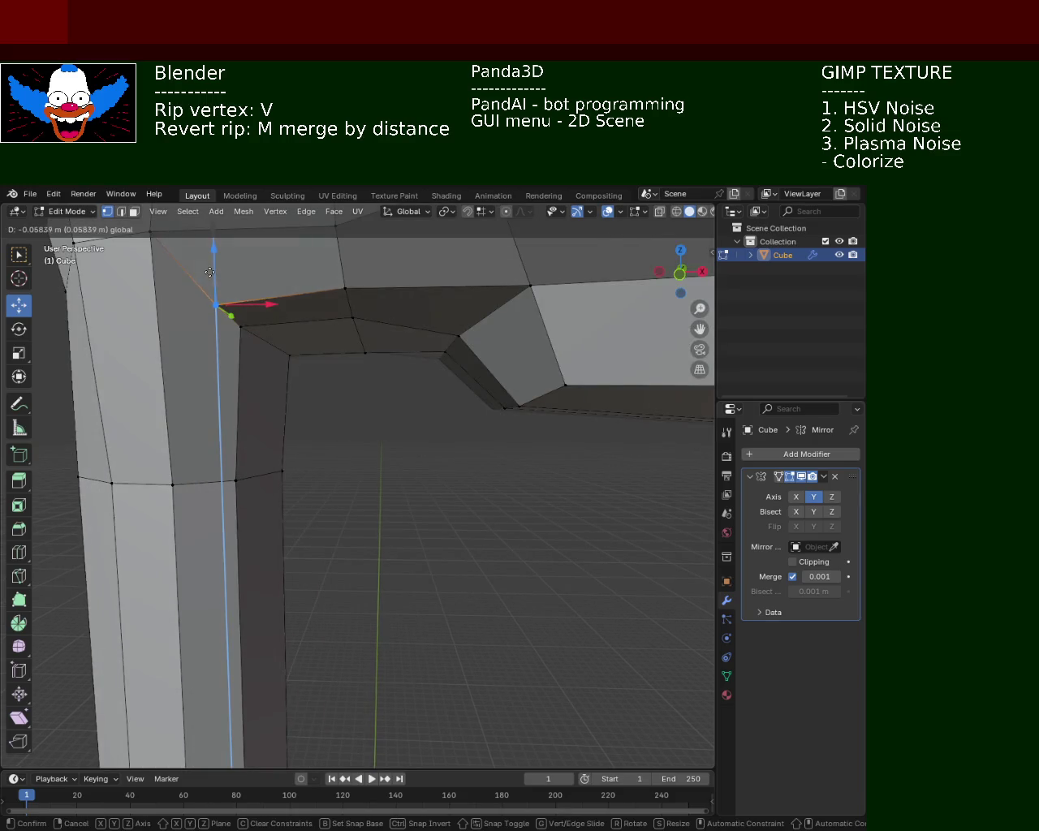
left_click(210, 269)
scroll(322, 375, "down", 8)
mouse_move(322, 376)
middle_mouse_down()
mouse_move(424, 464)
mouse_move(405, 408)
mouse_move(394, 473)
mouse_move(408, 445)
middle_mouse_up()
scroll(424, 464, "up", 2)
- Move the two top-edge vertices of the lamp head vertically along Z to level them
left_click(401, 477)
left_click(381, 480, "shift")
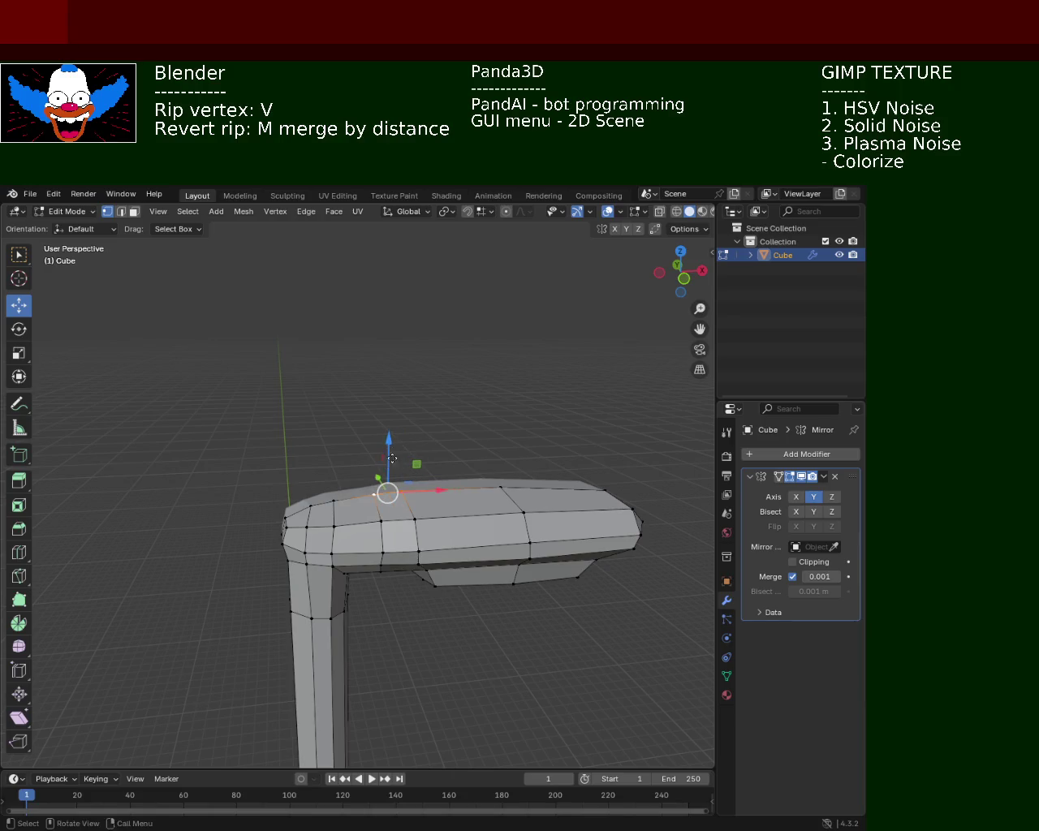
key("g")
key("z")
left_click(391, 467)
key("g")
key("z")
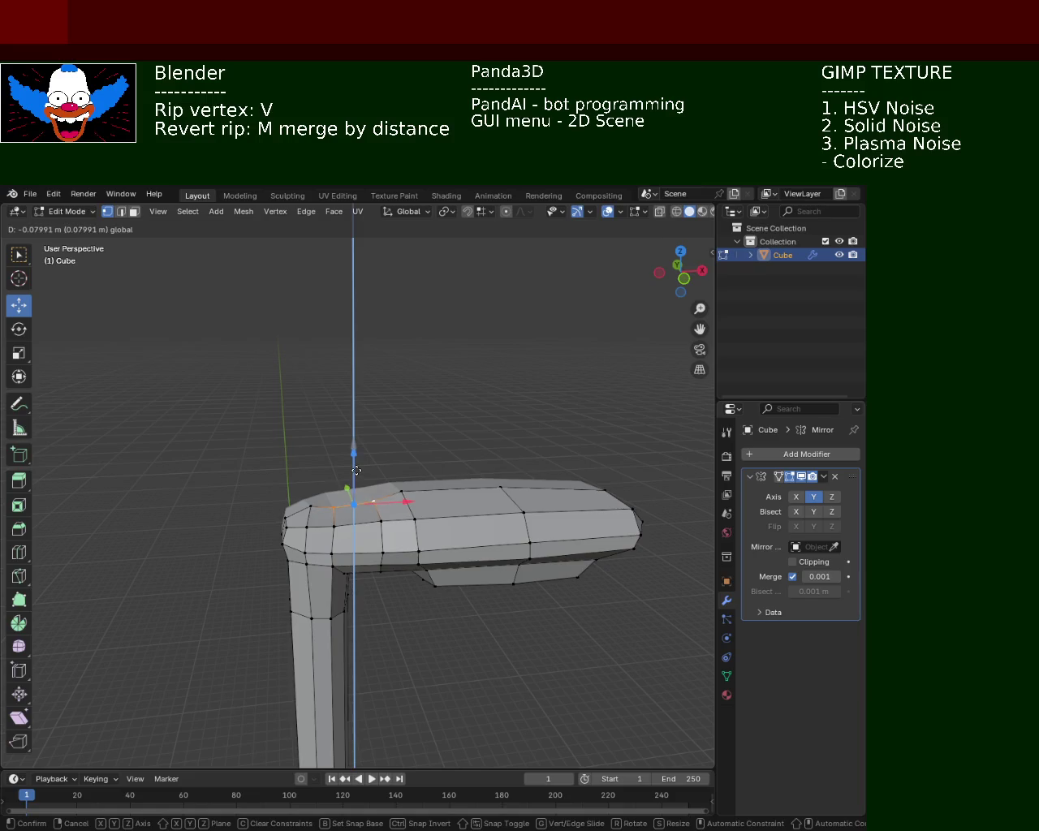
left_click(356, 474)
- Lower the lamp head's left-end vertex along Z, then nudge it along X
left_click(309, 508)
key("g")
key("z")
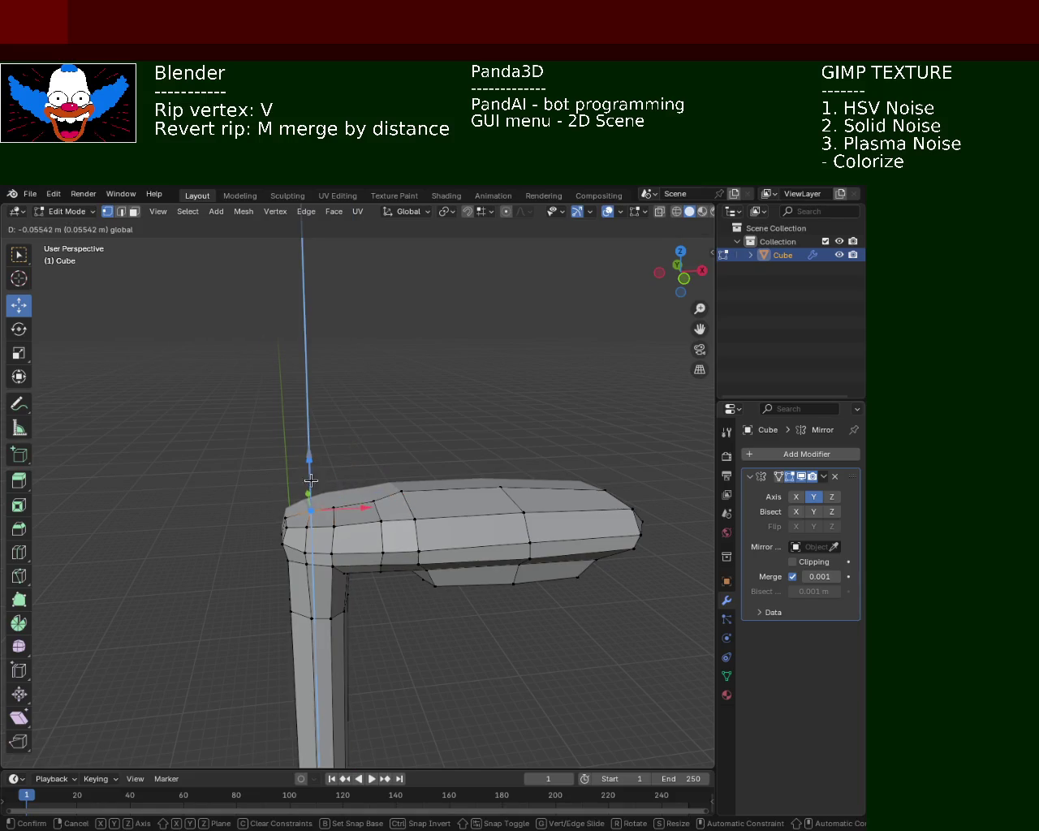
left_click(331, 507)
key("g")
key("x")
left_click(328, 508)
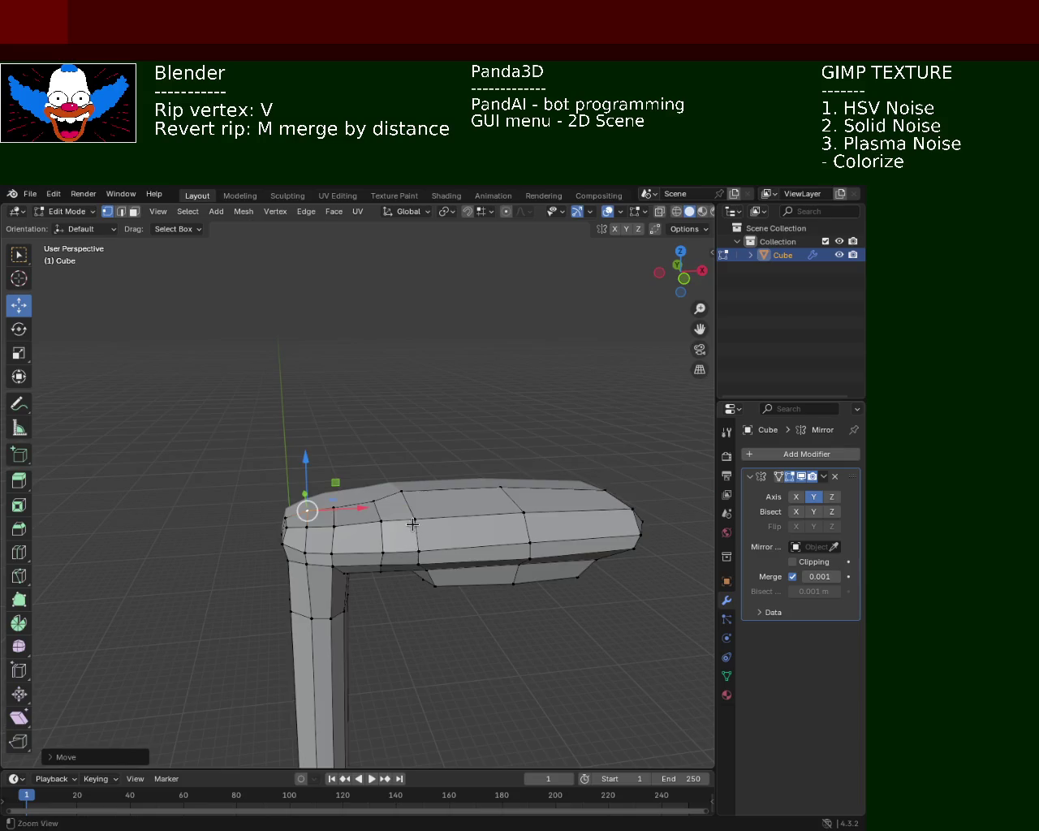
scroll(410, 499, "up", 2)
scroll(406, 479, "up", 2)
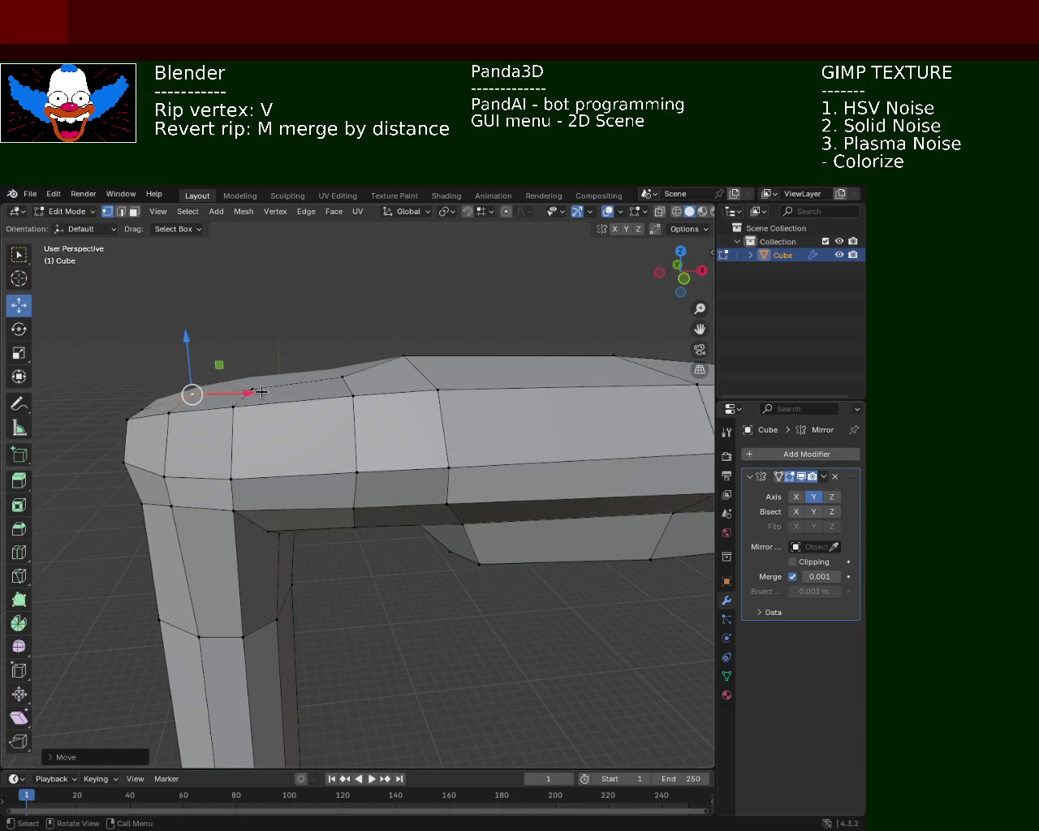
- Slide a vertex right along the lamp head's top edge
left_click_drag(261, 394, 321, 379)
scroll(327, 416, "down", 4)
middle_click_drag(320, 424, 251, 423)
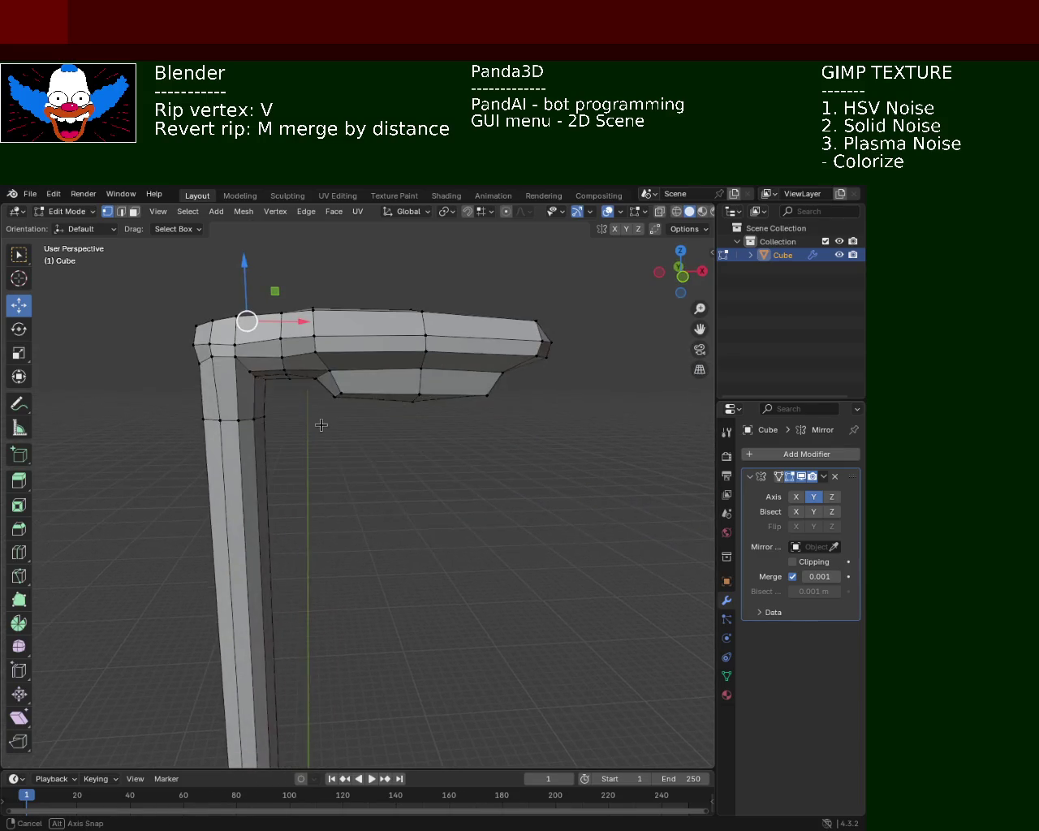
scroll(290, 397, "up", 5)
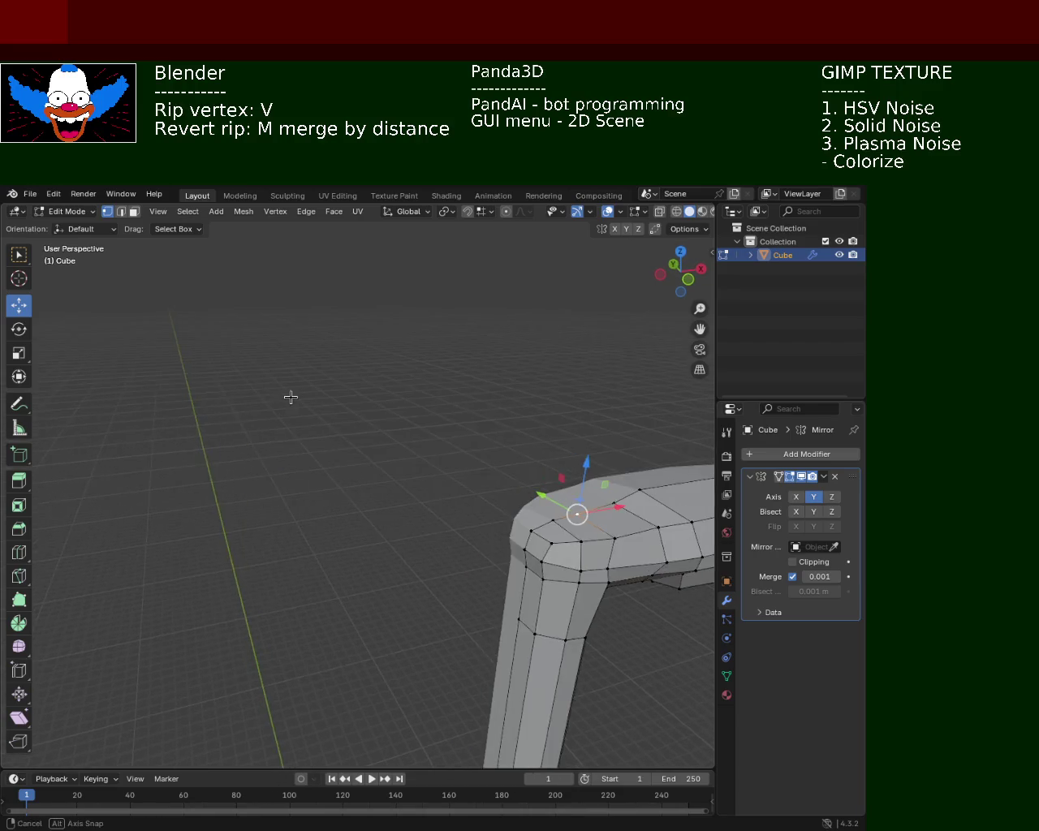
scroll(290, 397, "down", 4)
middle_click_drag(290, 396, 271, 387, "shift")
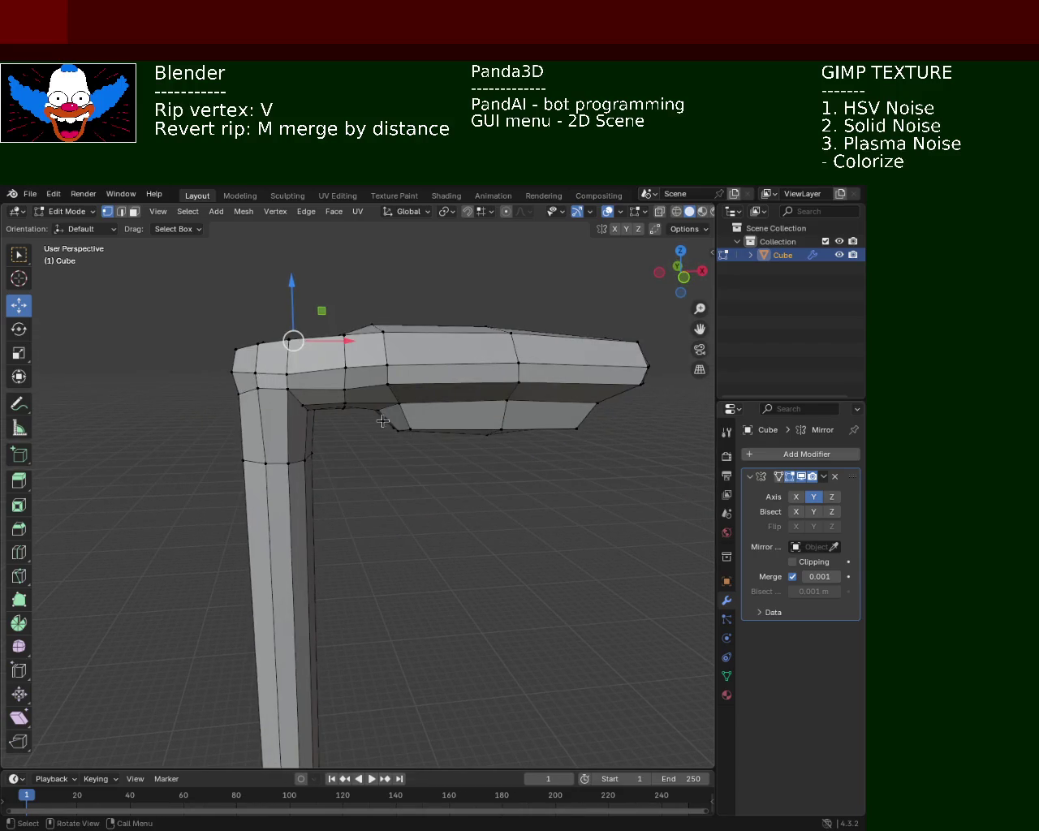
- Adjust a top vertex's height along Z, deselect, and save as light_pole_1.blend
left_click(342, 370)
key("v")
key("z")
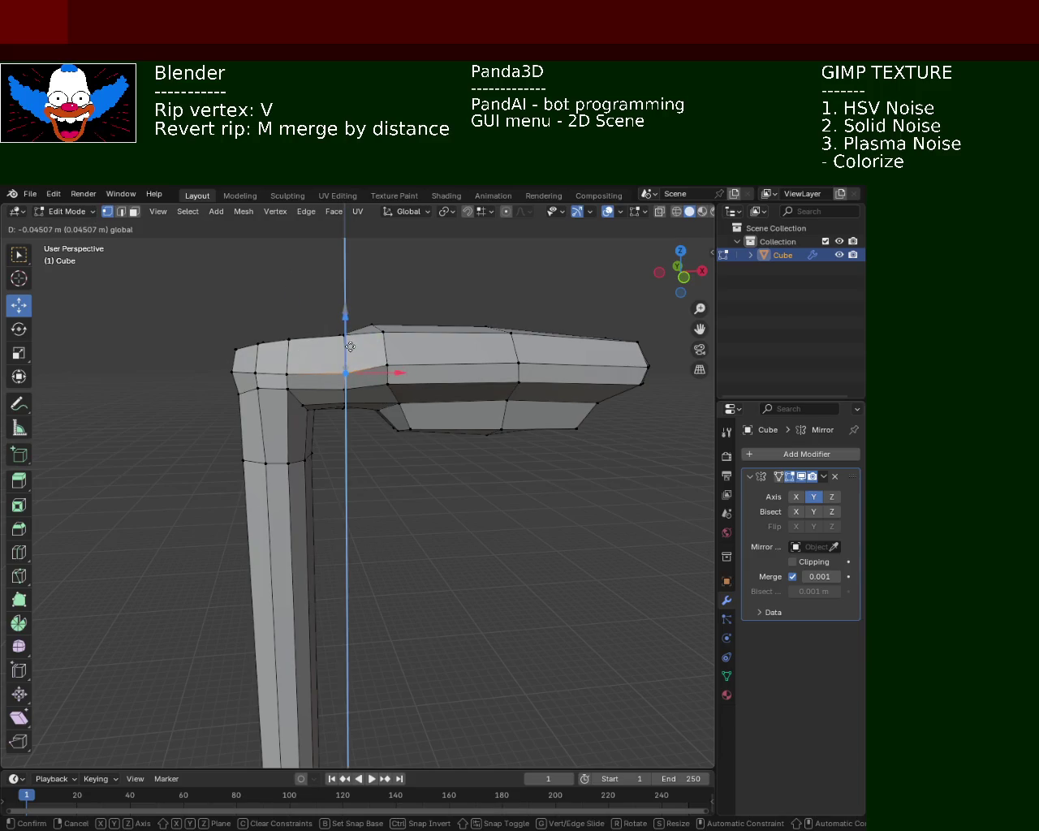
left_click(350, 343)
left_click(374, 472)
key("ctrl+s")
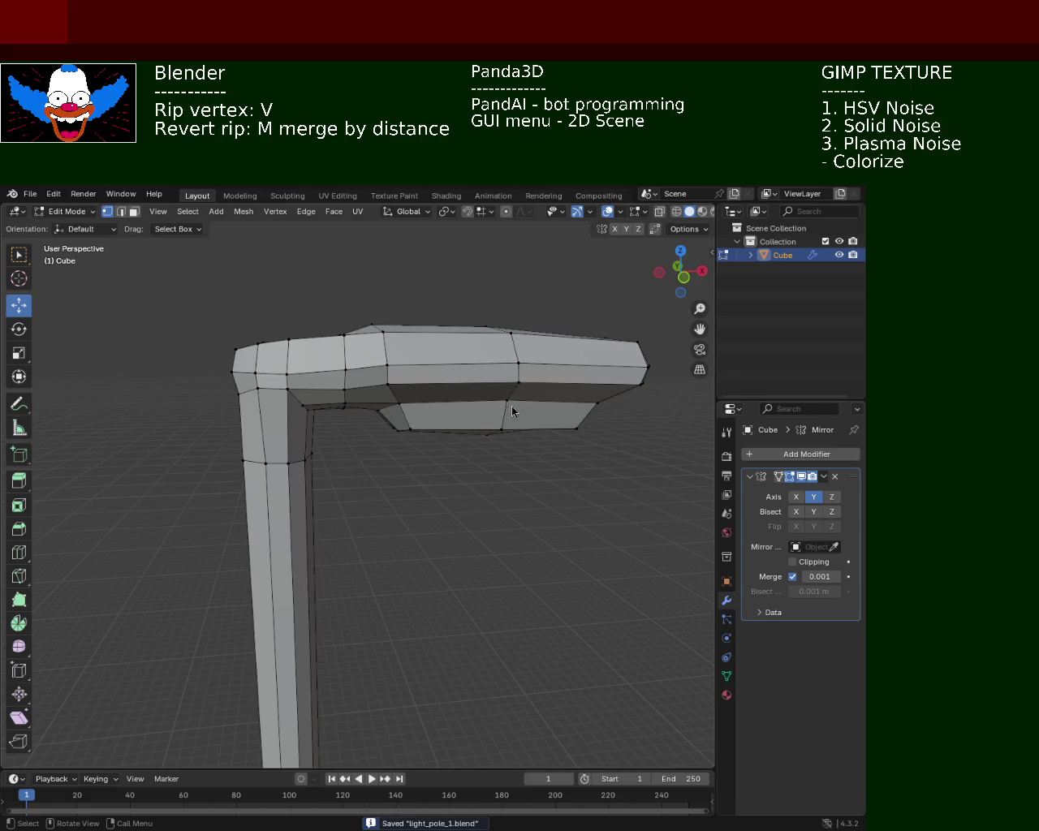
mouse_move(524, 385)
middle_mouse_down()
mouse_move(364, 394)
mouse_move(391, 419)
mouse_move(428, 430)
mouse_move(366, 426)
mouse_move(294, 404)
mouse_move(325, 411)
mouse_move(303, 400)
mouse_move(370, 376)
mouse_move(382, 401)
middle_mouse_up()
- Orbit around the lamp arm to look up under the lamp head and pick the lower panel's corner vertex
mouse_move(463, 514)
middle_mouse_down()
mouse_move(485, 511)
mouse_move(454, 495)
mouse_move(352, 371)
mouse_move(418, 397)
middle_mouse_up()
left_click(456, 509, "ctrl")
scroll(426, 449, "down", 6)
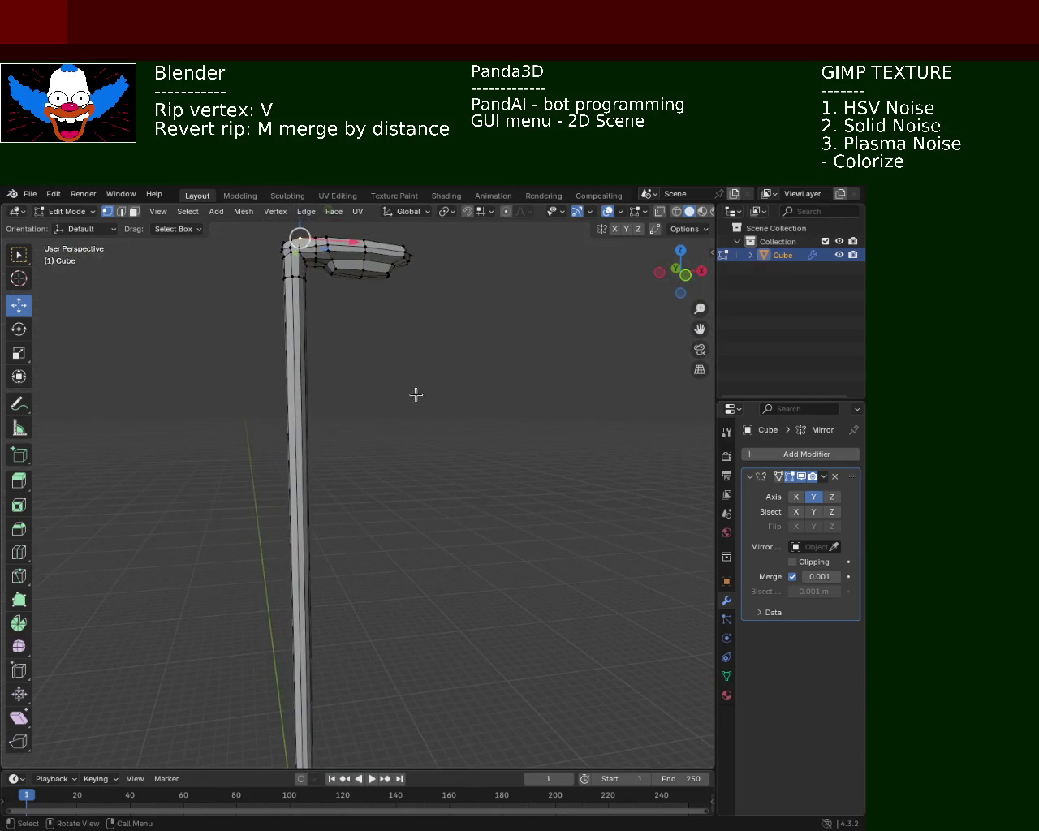
scroll(385, 323, "up", 3)
mouse_move(385, 323)
middle_mouse_down()
mouse_move(403, 358)
mouse_move(389, 360)
middle_mouse_up()
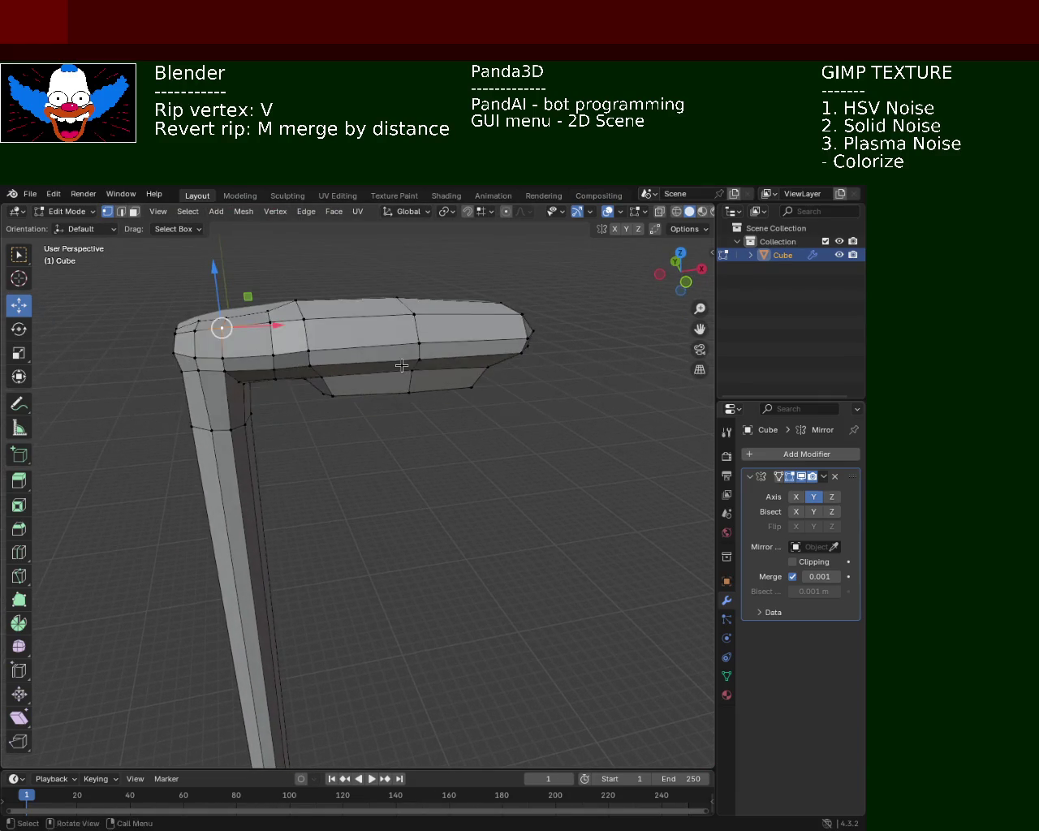
scroll(388, 359, "up", 2)
middle_click_drag(328, 373, 411, 362)
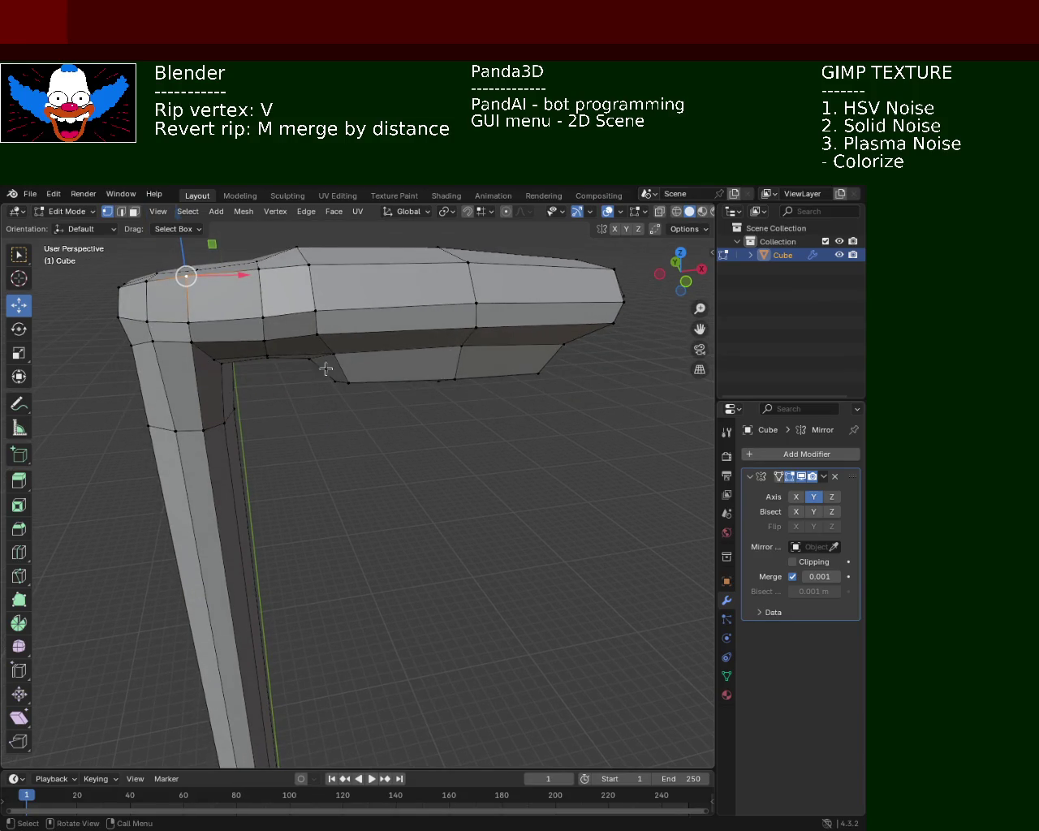
middle_click_drag(353, 397, 357, 347)
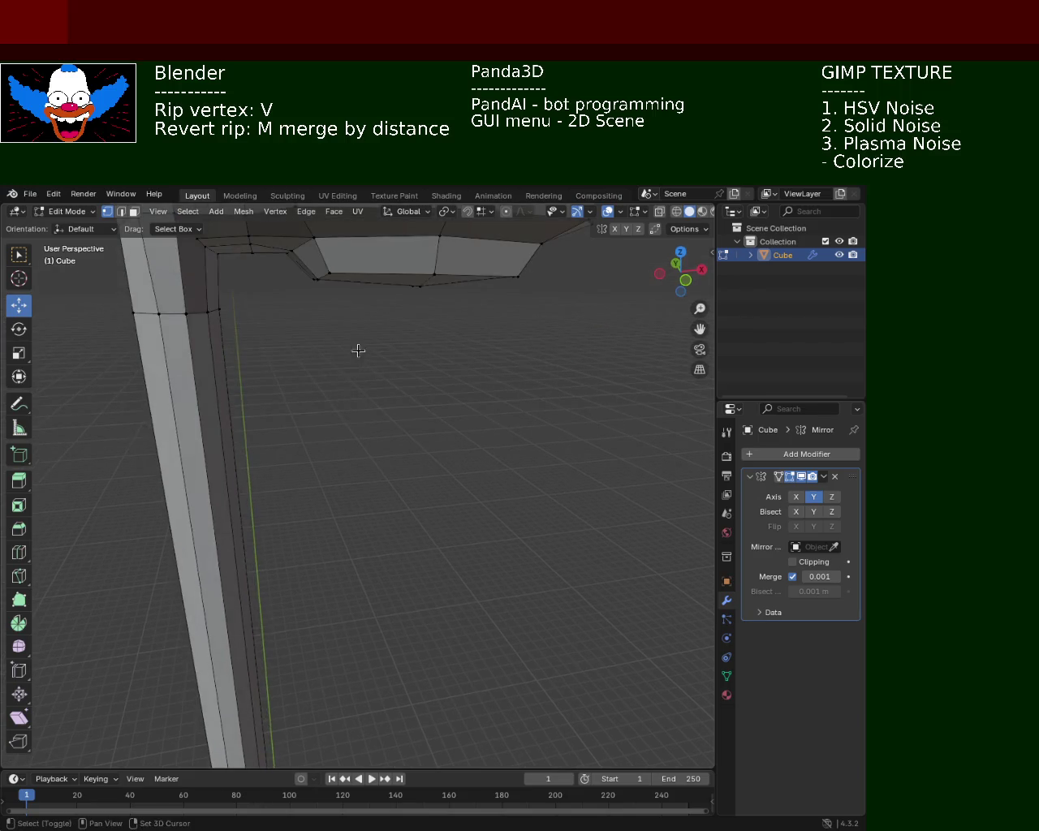
mouse_move(489, 284)
middle_mouse_down()
mouse_move(452, 309)
mouse_move(408, 374)
mouse_move(399, 413)
mouse_move(326, 362)
middle_mouse_up()
left_click(314, 344)
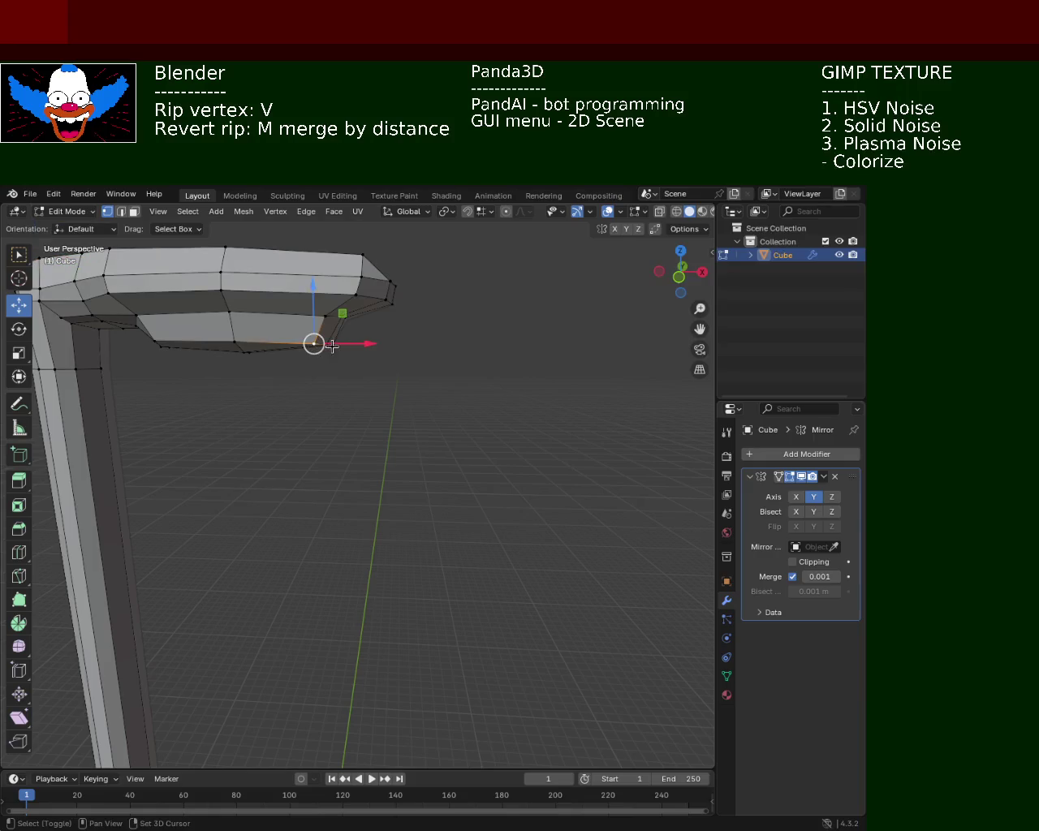
- Rip the lower panel's corner vertex and pull it straight down
key("v")
key("z")
left_click(332, 375)
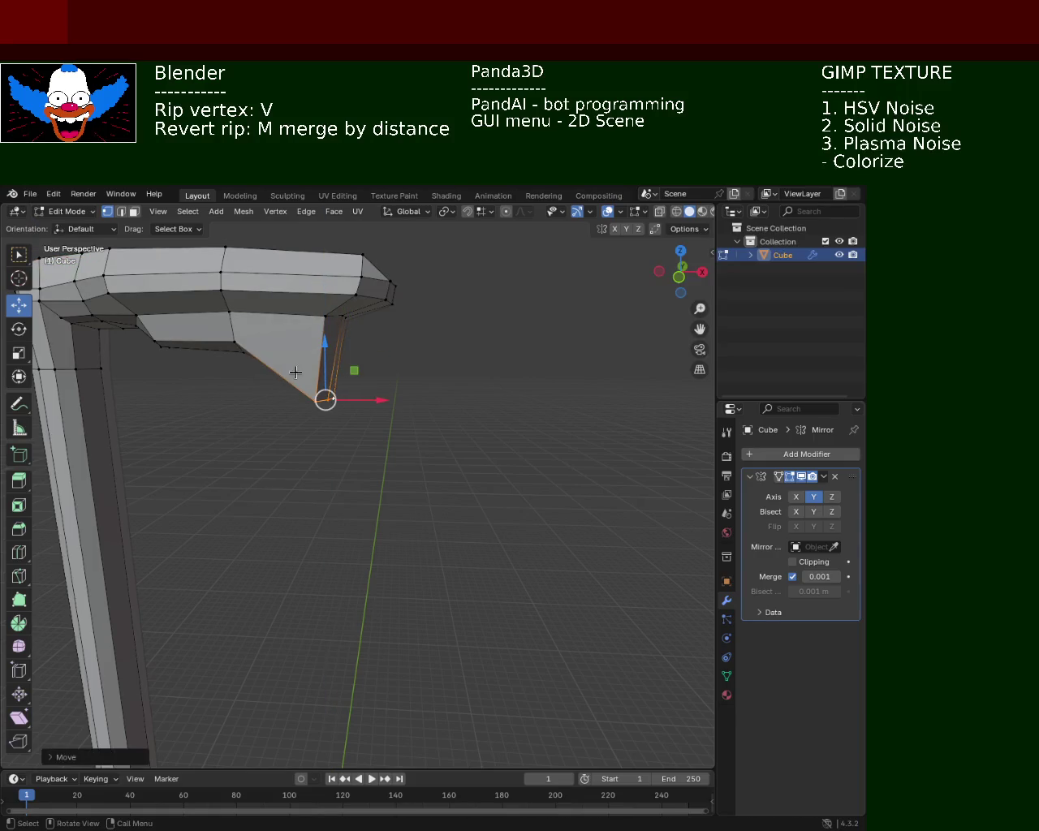
mouse_move(269, 353)
middle_mouse_down()
mouse_move(545, 303)
mouse_move(398, 310)
mouse_move(355, 370)
middle_mouse_up()
- Lower the panel's bottom-edge vertices along Z
left_click(381, 346)
left_click(390, 343, "shift")
left_click(396, 339, "shift")
left_click(396, 340, "shift")
key("g")
key("z")
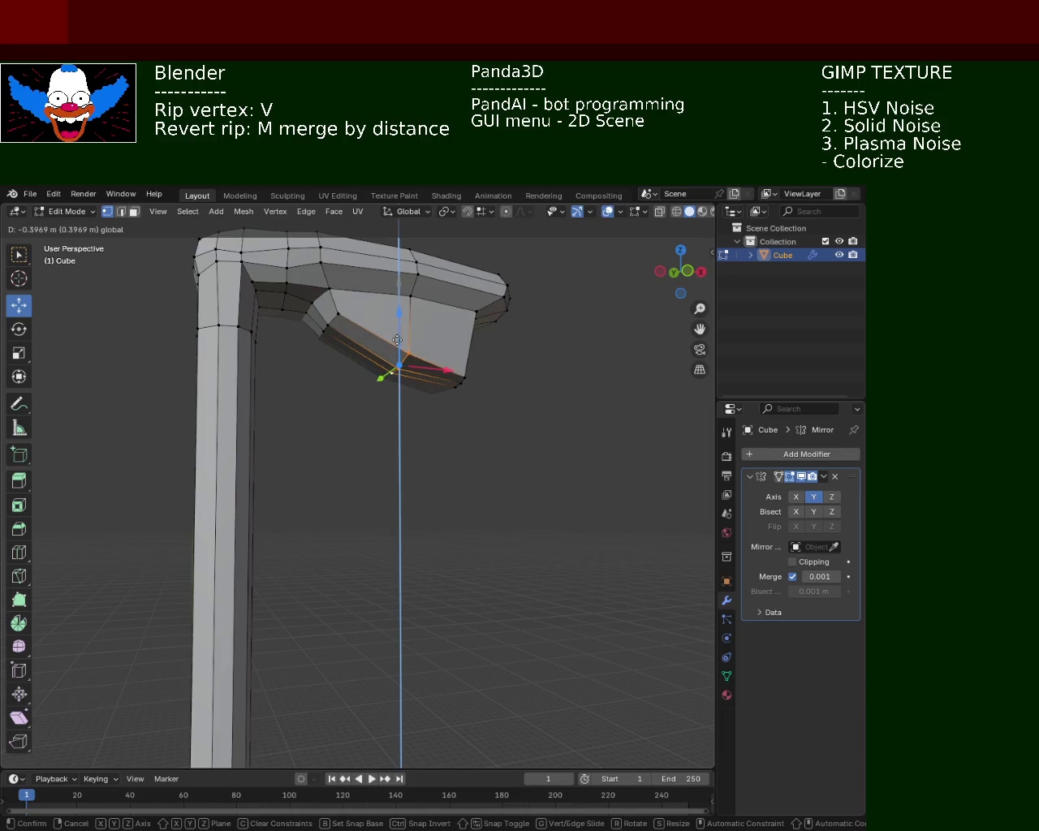
left_click(392, 341)
mouse_move(348, 376)
middle_mouse_down()
mouse_move(434, 415)
mouse_move(511, 429)
middle_mouse_up()
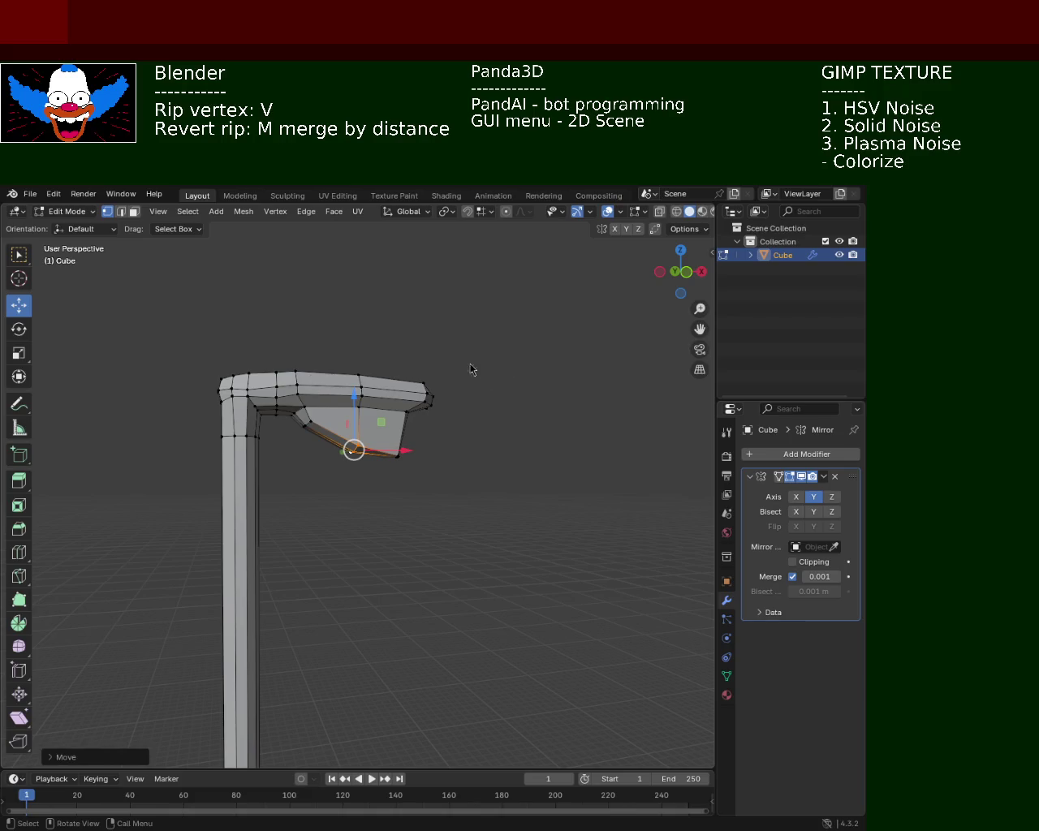
scroll(475, 369, "up", 5)
- Raise the selected vertices along Z and reposition the two shade corner vertices
key("g")
key("z")
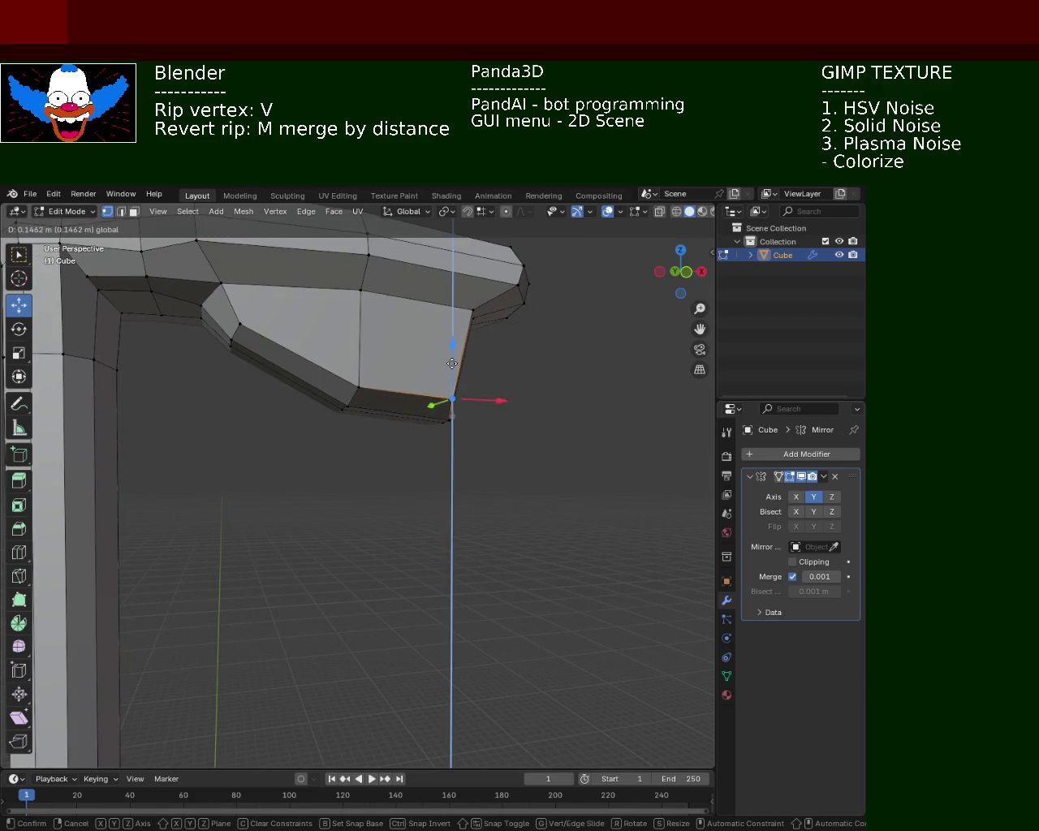
left_click(452, 382)
mouse_move(452, 387)
middle_mouse_down("shift")
mouse_move(397, 378)
mouse_move(605, 371)
mouse_move(285, 370)
mouse_move(445, 375)
middle_mouse_up("shift")
mouse_move(471, 301)
left_mouse_down()
mouse_move(472, 314)
mouse_move(531, 313)
mouse_move(524, 360)
left_mouse_up()
left_click(537, 375)
left_click(512, 372, "shift")
mouse_move(524, 360)
middle_mouse_down()
mouse_move(519, 397)
mouse_move(545, 429)
mouse_move(550, 373)
mouse_move(499, 380)
mouse_move(538, 365)
mouse_move(430, 375)
mouse_move(420, 361)
middle_mouse_up()
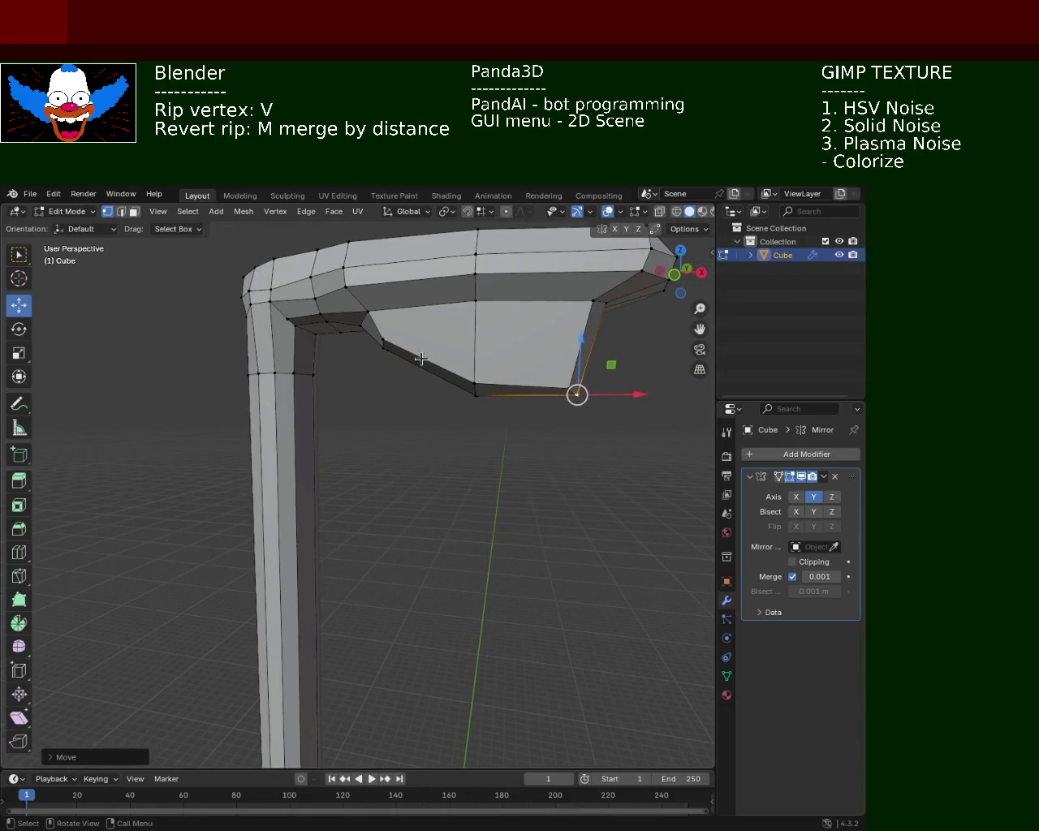
- Select the shade's two side edges and subdivide them to split the front face
left_click(581, 323)
left_click(564, 376, "shift")
key("ctrl+e")
key("Escape")
left_click(382, 342, "shift")
mouse_move(384, 343)
middle_mouse_down()
mouse_move(482, 376)
mouse_move(392, 384)
mouse_move(409, 379)
middle_mouse_up()
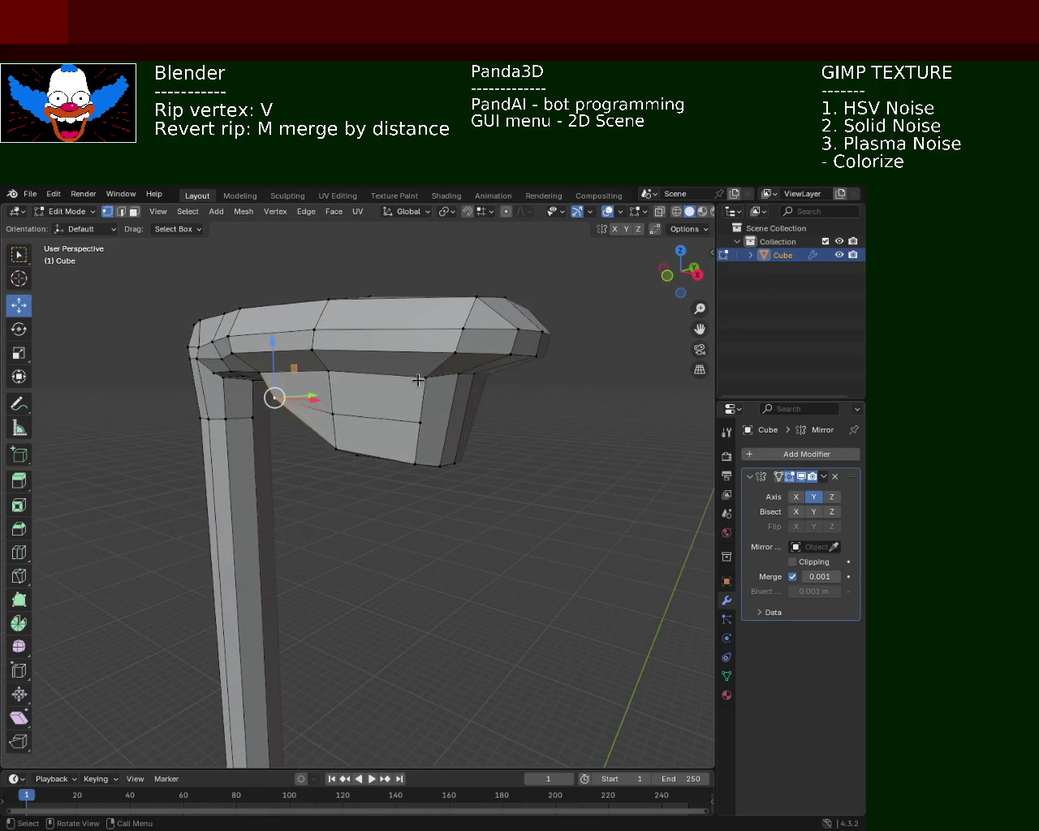
- Box-select the shade's bottom edge and raise it along Z
left_click(468, 398)
left_click(466, 419, "shift")
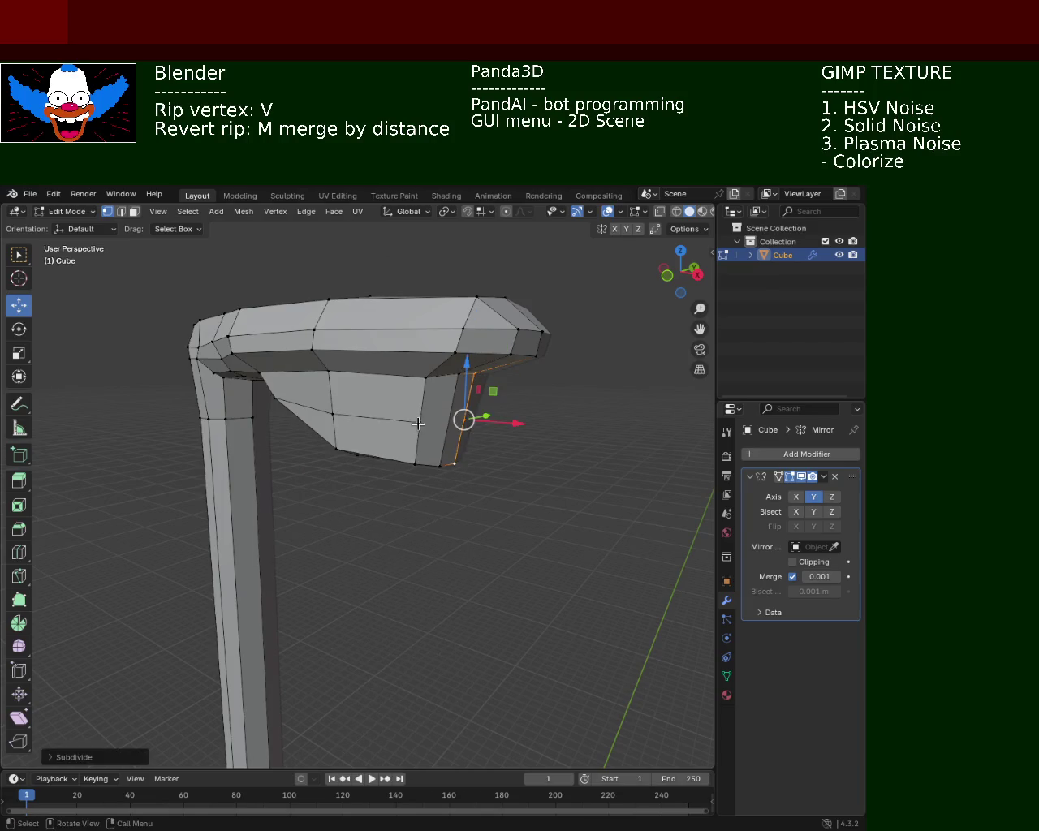
left_click(447, 465)
left_click_drag(477, 500, 397, 461)
mouse_move(397, 462)
middle_mouse_down()
mouse_move(519, 387)
mouse_move(475, 400)
middle_mouse_up()
left_click_drag(487, 434, 453, 378)
key("g")
key("z")
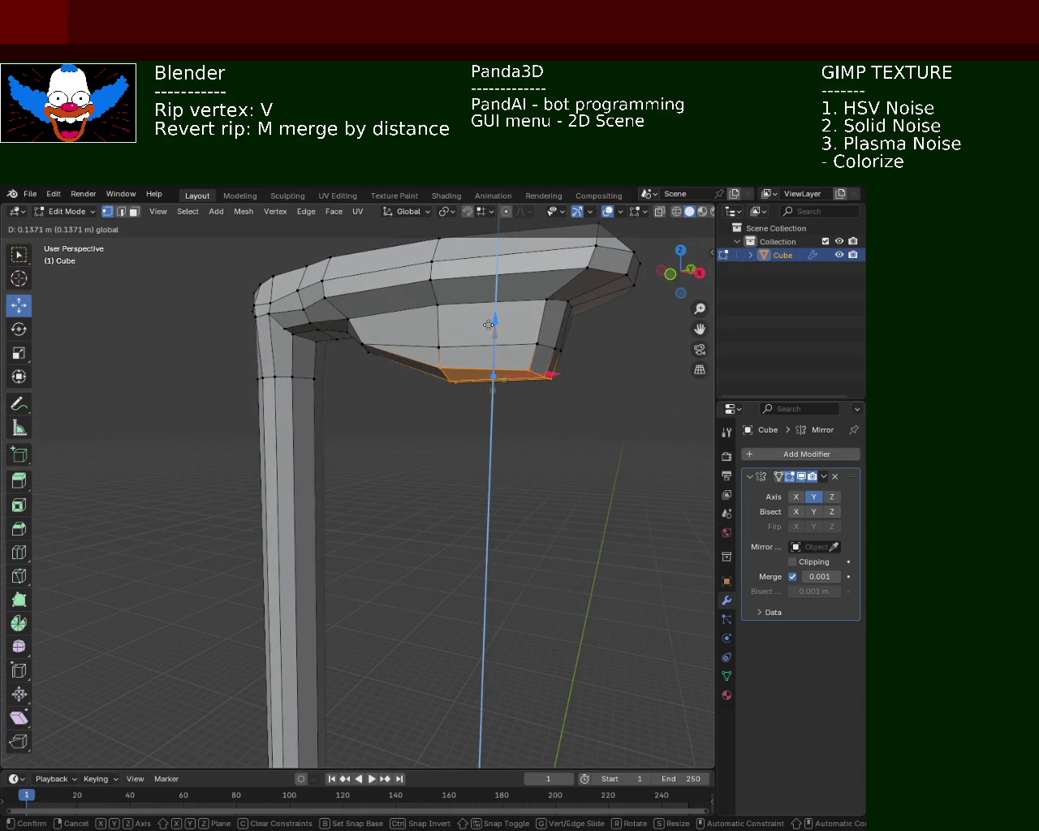
left_click(488, 324)
scroll(431, 409, "up", 3)
scroll(459, 412, "down", 3)
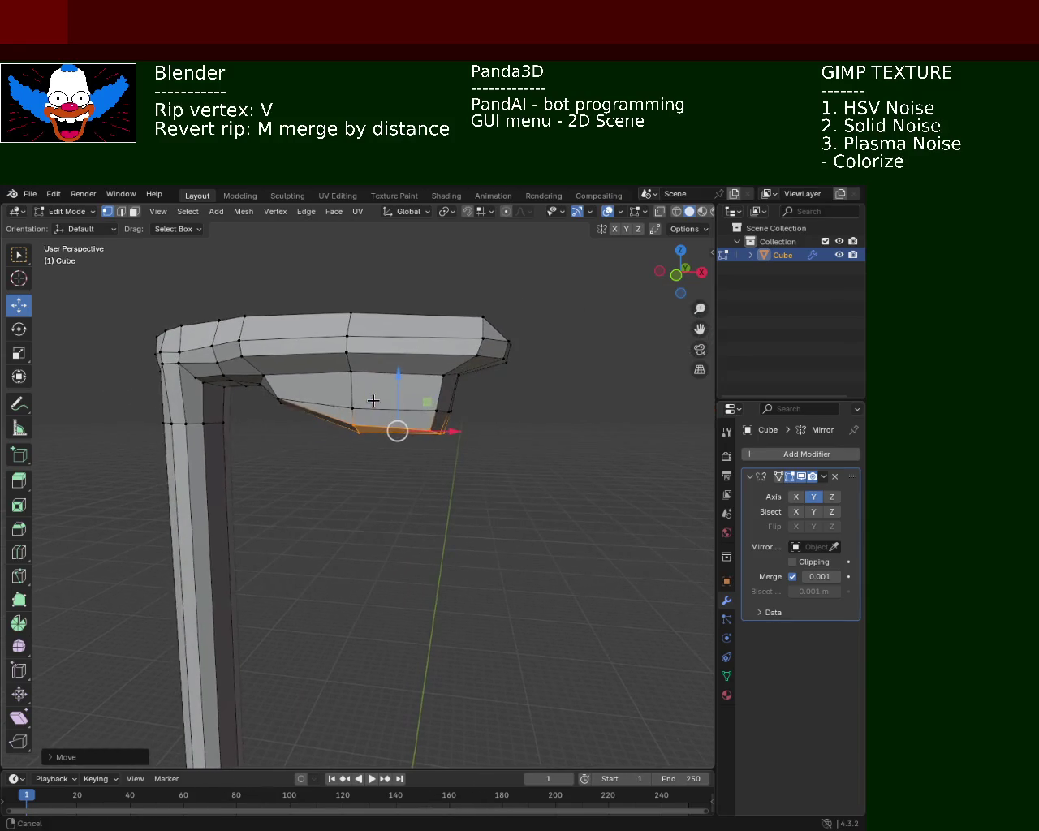
scroll(364, 396, "up", 3)
mouse_move(364, 378)
middle_mouse_down()
mouse_move(419, 364)
mouse_move(438, 378)
middle_mouse_up()
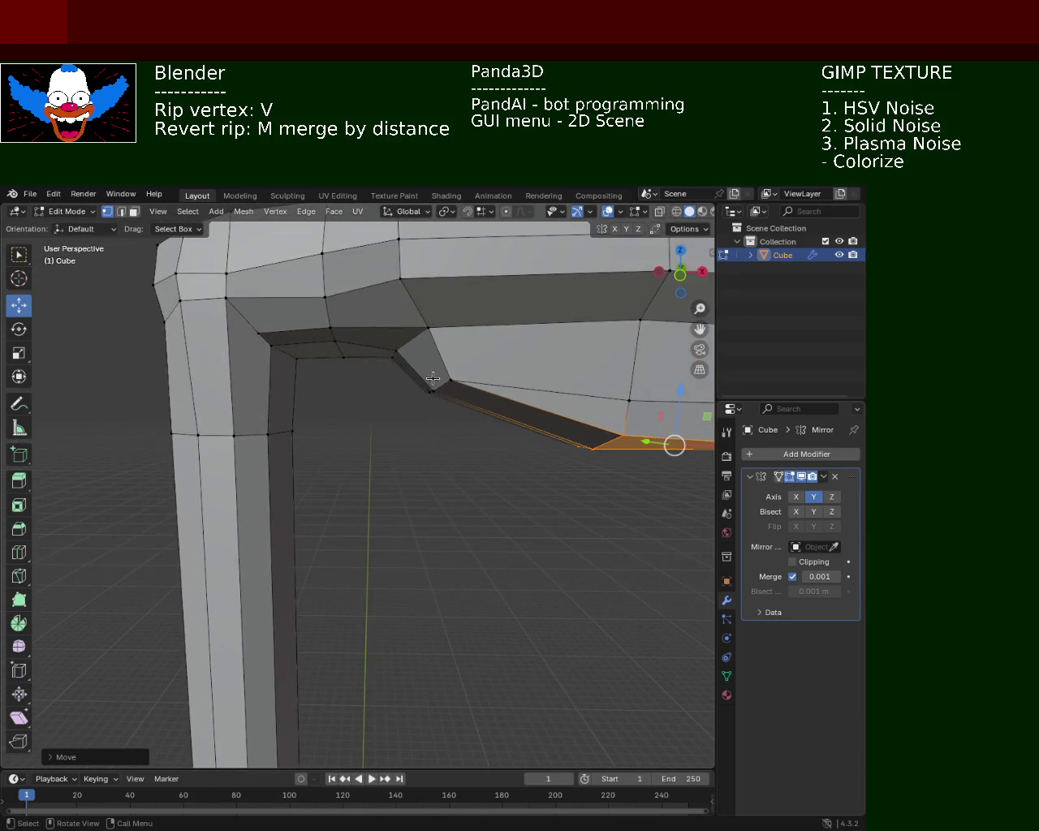
- Shift the lamp head's inner corner vertex sideways along X
left_click(451, 382)
key("g")
key("x")
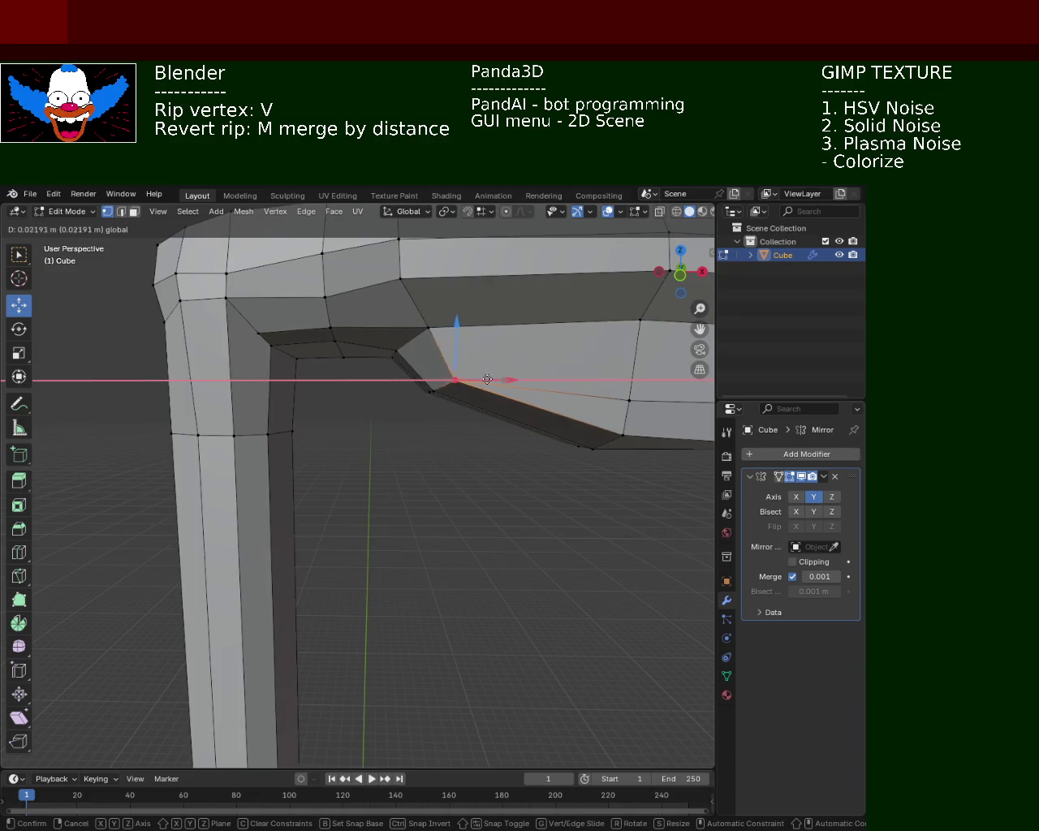
left_click(453, 414)
left_click(454, 414)
scroll(487, 466, "down", 4)
middle_click_drag(493, 478, 509, 452)
scroll(422, 323, "up", 4)
scroll(424, 328, "down", 4)
middle_click_drag(426, 333, 401, 350)
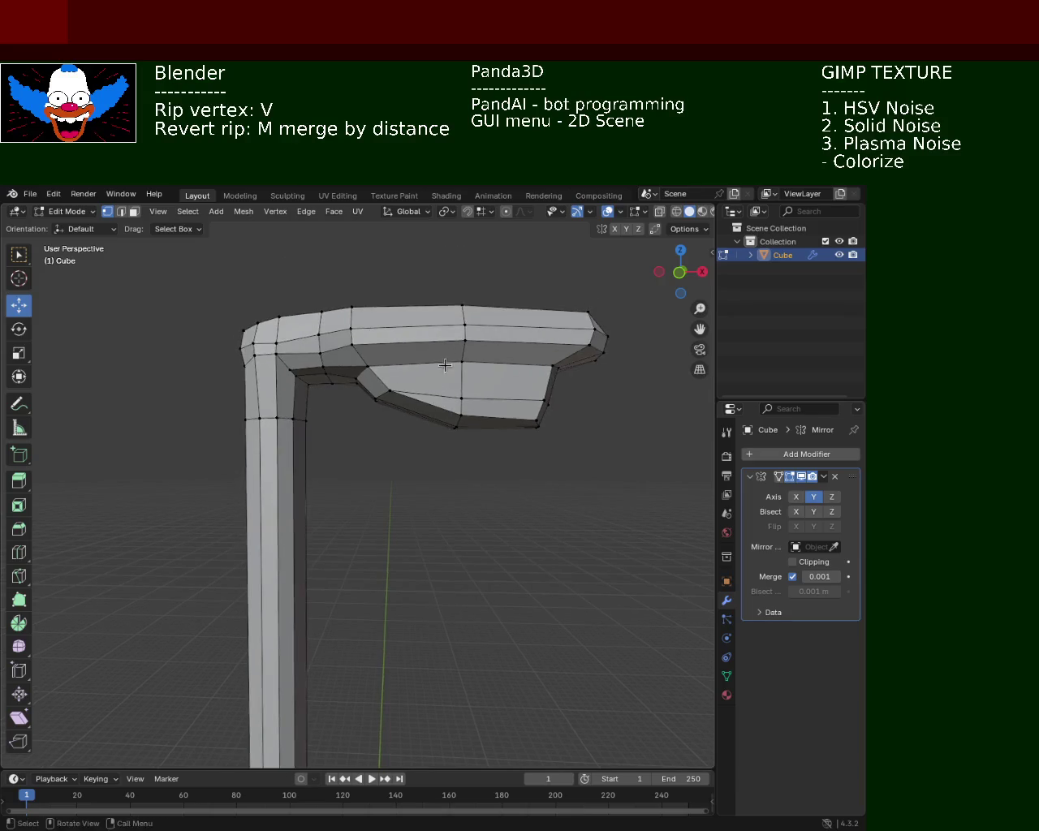
scroll(397, 354, "up", 5)
- Try ripping and sliding the inner corner vertex along X, undoing both attempts
left_click(364, 314)
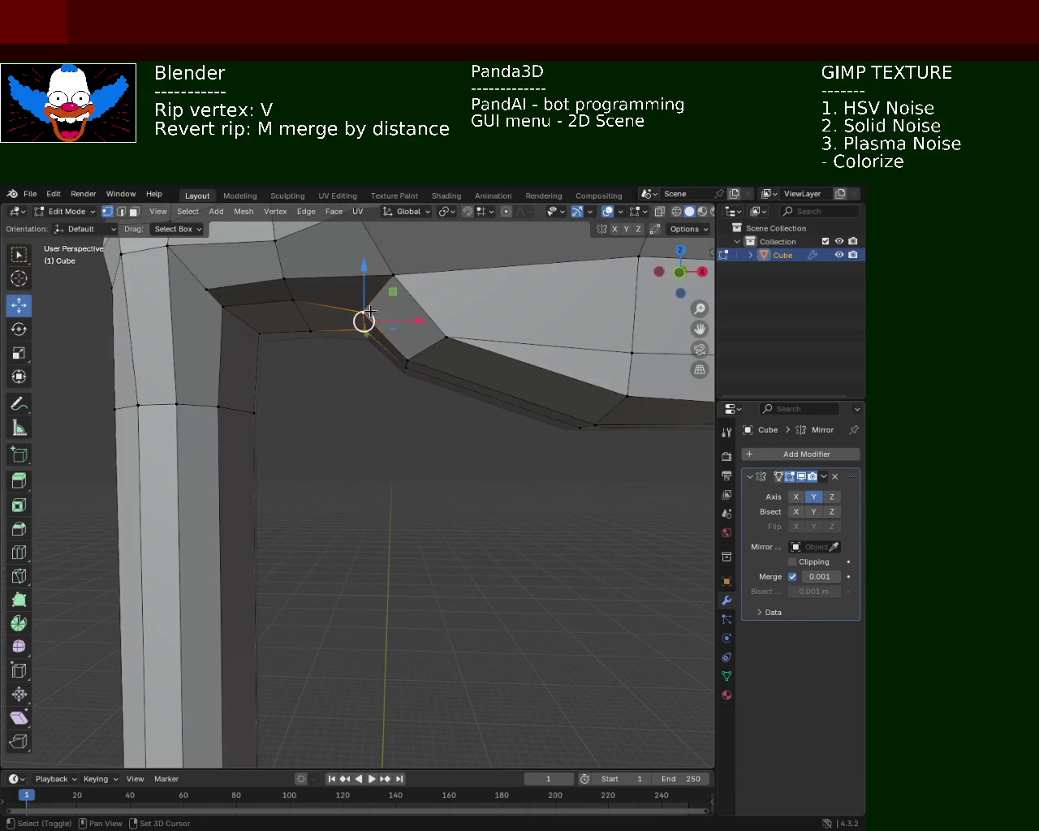
key("v")
key("x")
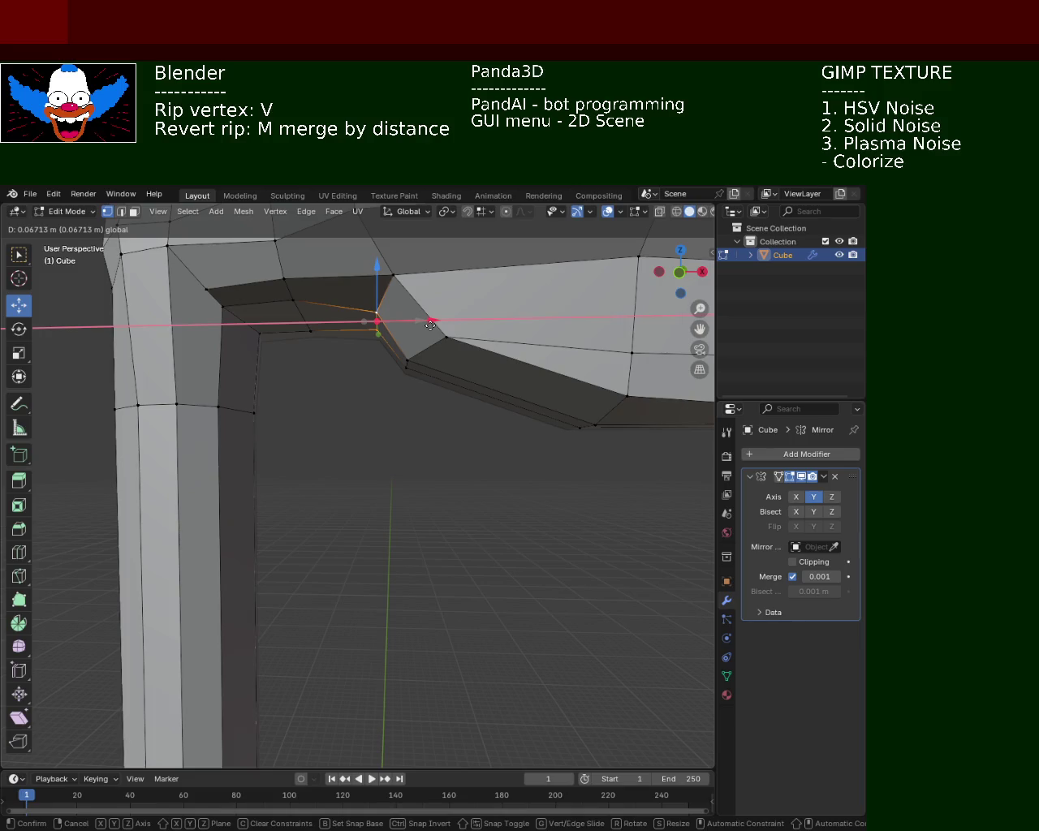
left_click(430, 326)
key("ctrl+z")
key("g")
key("x")
left_click(458, 285)
key("ctrl+z")
- Slide the inner corner vertex along X into its final position, then view the whole lamp post
key("g")
key("x")
left_click(475, 383)
left_click(449, 382)
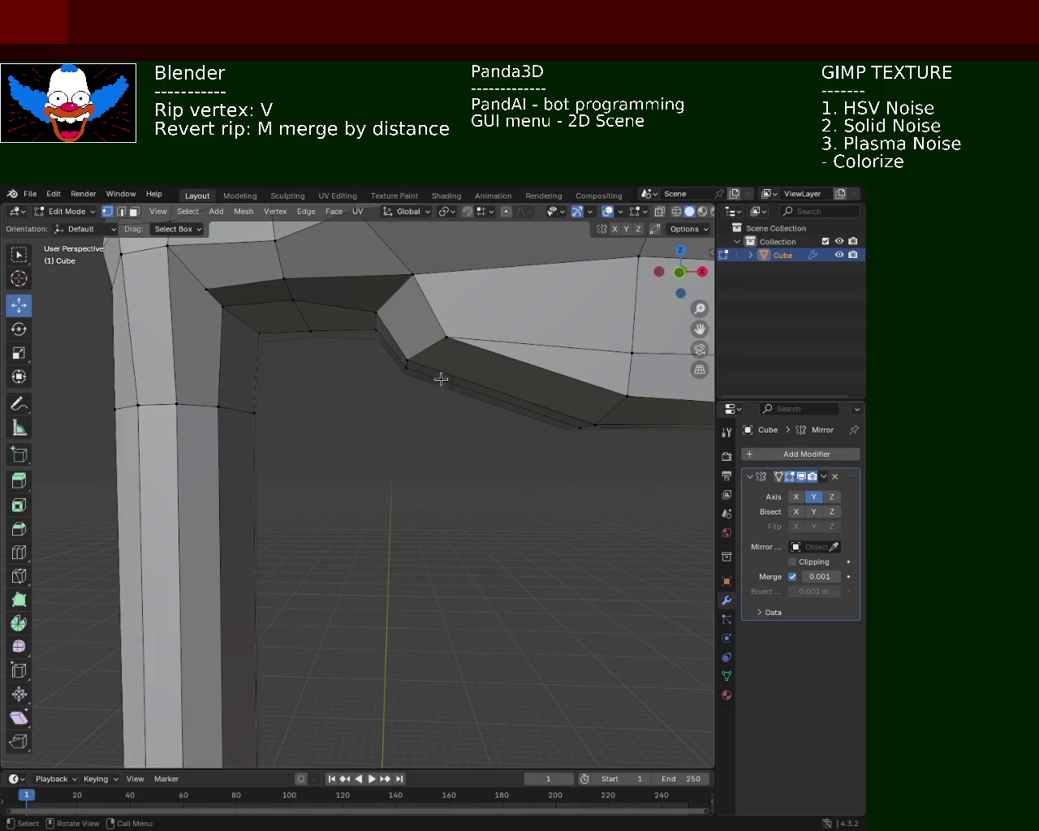
scroll(449, 381, "down", 5)
scroll(444, 394, "down", 4)
scroll(420, 584, "down", 4)
mouse_move(419, 584)
middle_mouse_down()
mouse_move(452, 438)
mouse_move(464, 464)
middle_mouse_up()
scroll(463, 340, "up", 5)
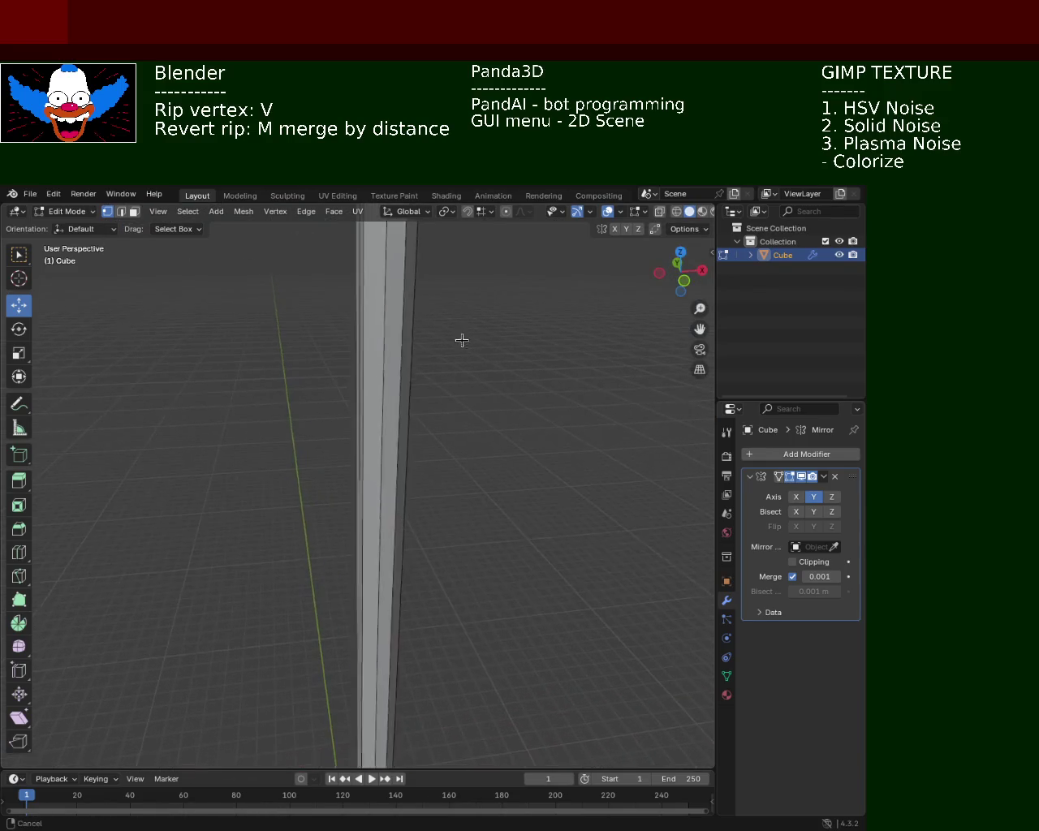
scroll(463, 397, "down", 3)
scroll(442, 482, "down", 4)
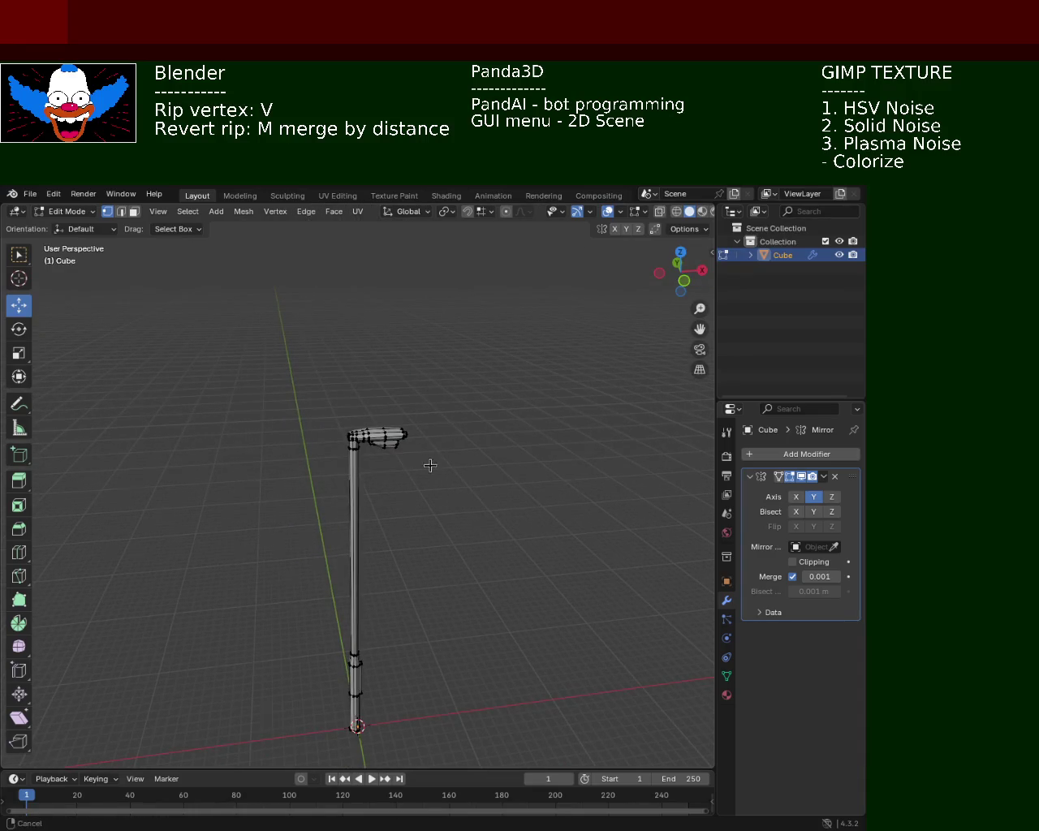
scroll(440, 495, "up", 2)
scroll(446, 501, "up", 2)
mouse_move(445, 501)
middle_mouse_down()
mouse_move(457, 534)
mouse_move(452, 436)
mouse_move(466, 398)
middle_mouse_up()
scroll(453, 417, "up", 1)
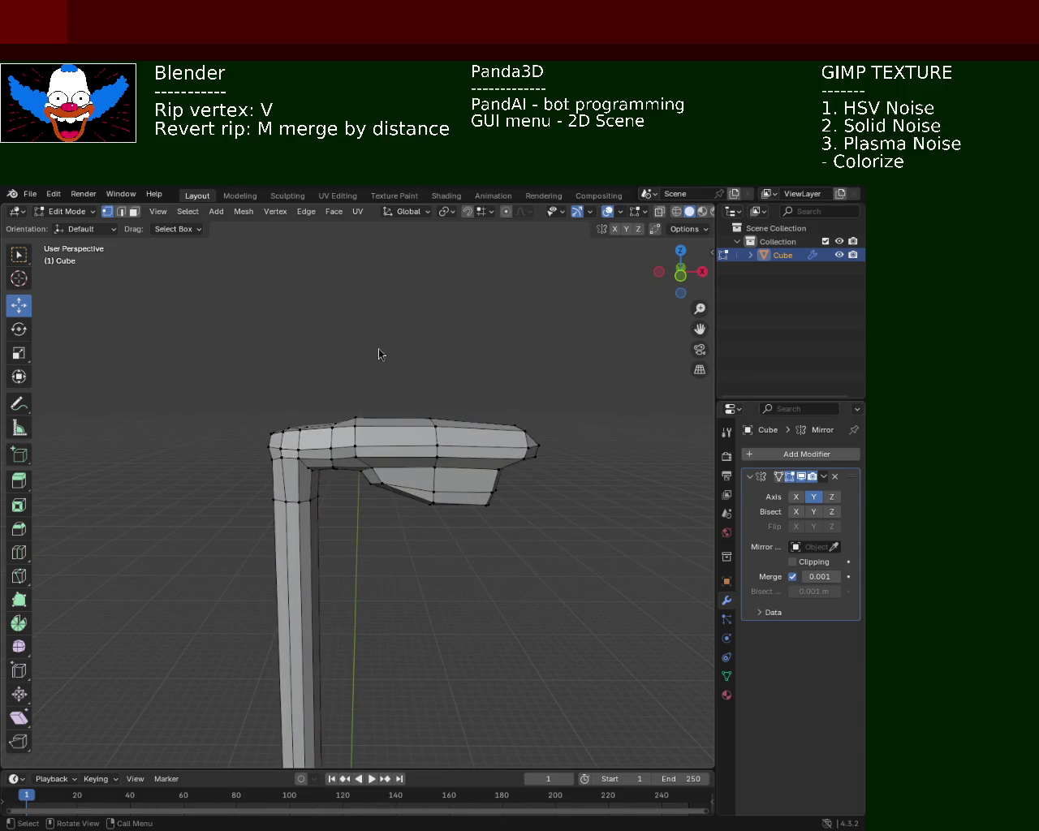
mouse_move(514, 432)
middle_mouse_down()
mouse_move(510, 445)
mouse_move(535, 456)
middle_mouse_up()
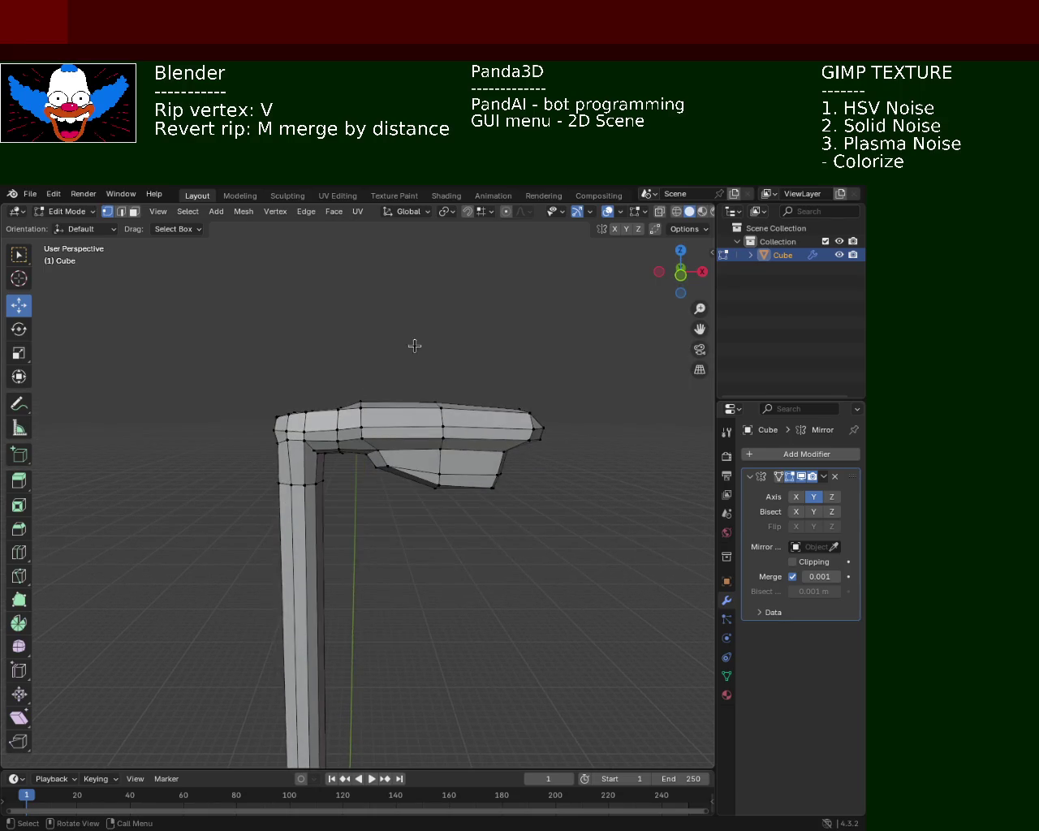
middle_click_drag(453, 291, 394, 413, "shift")
scroll(401, 411, "down", 4)
mouse_move(532, 582)
middle_mouse_down("shift")
mouse_move(522, 487)
mouse_move(459, 511)
middle_mouse_up("shift")
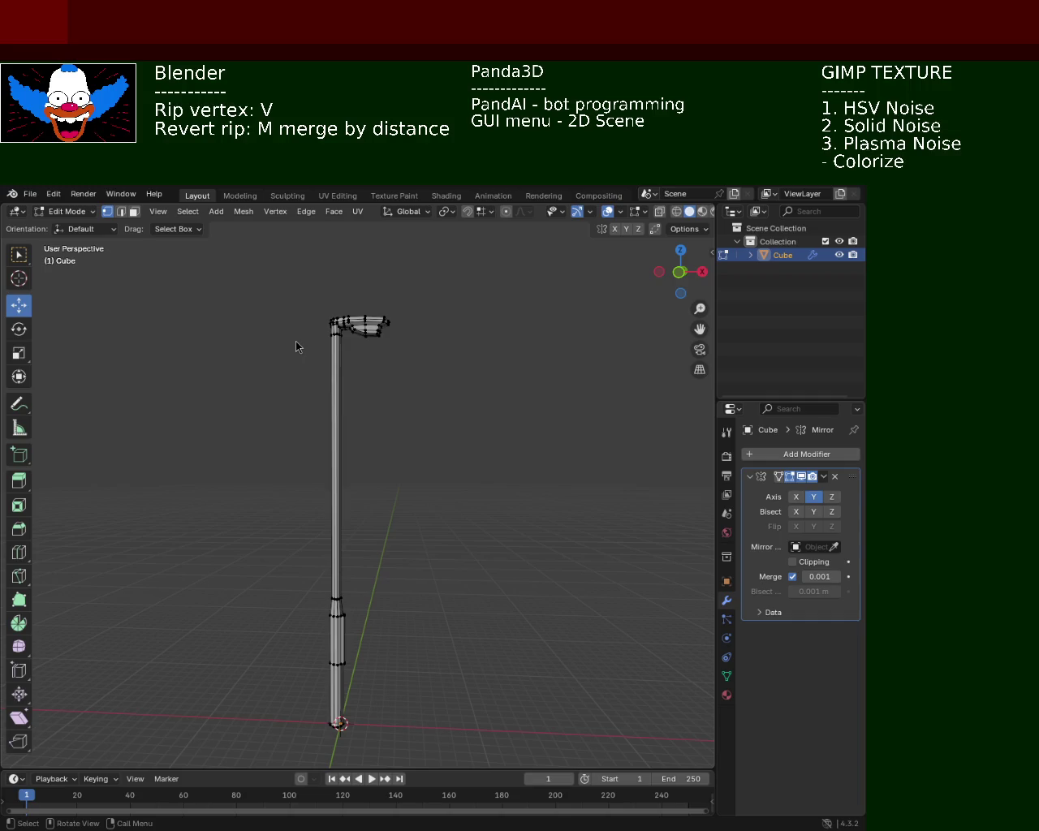
mouse_move(434, 430)
middle_mouse_down()
mouse_move(359, 434)
mouse_move(378, 354)
mouse_move(415, 437)
mouse_move(571, 443)
mouse_move(427, 417)
mouse_move(407, 440)
middle_mouse_up()
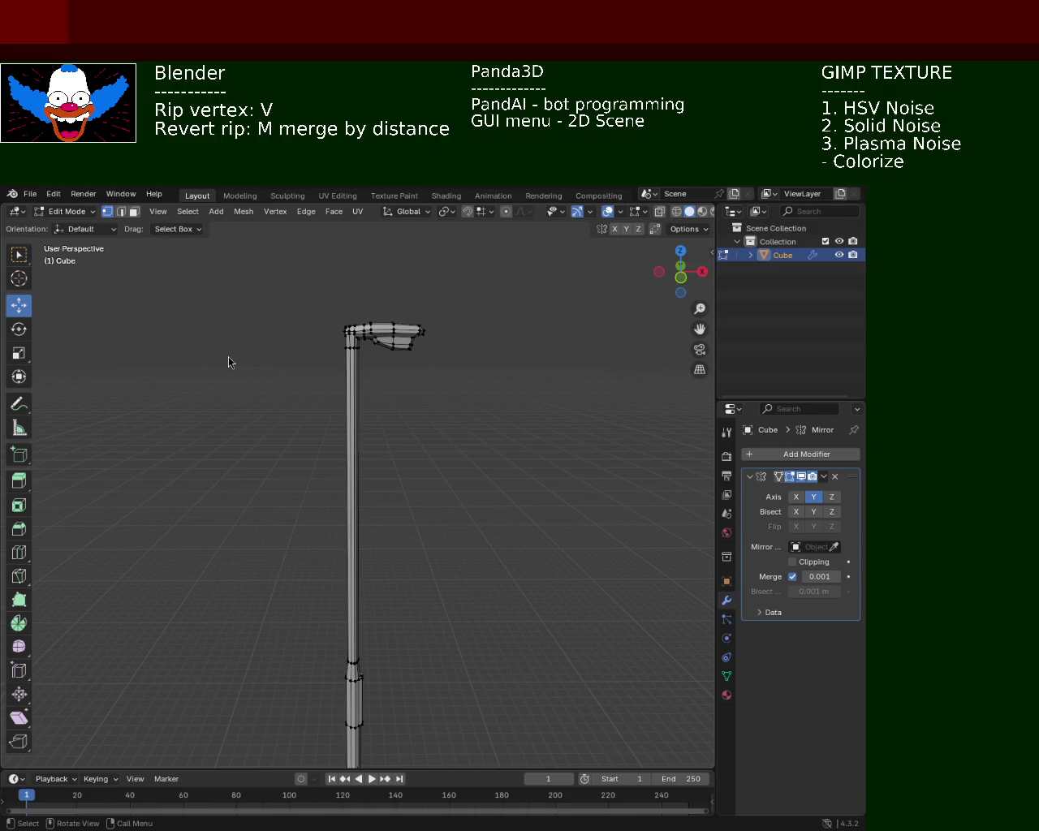
mouse_move(391, 524)
middle_mouse_down()
mouse_move(373, 476)
mouse_move(384, 413)
mouse_move(396, 506)
middle_mouse_up()
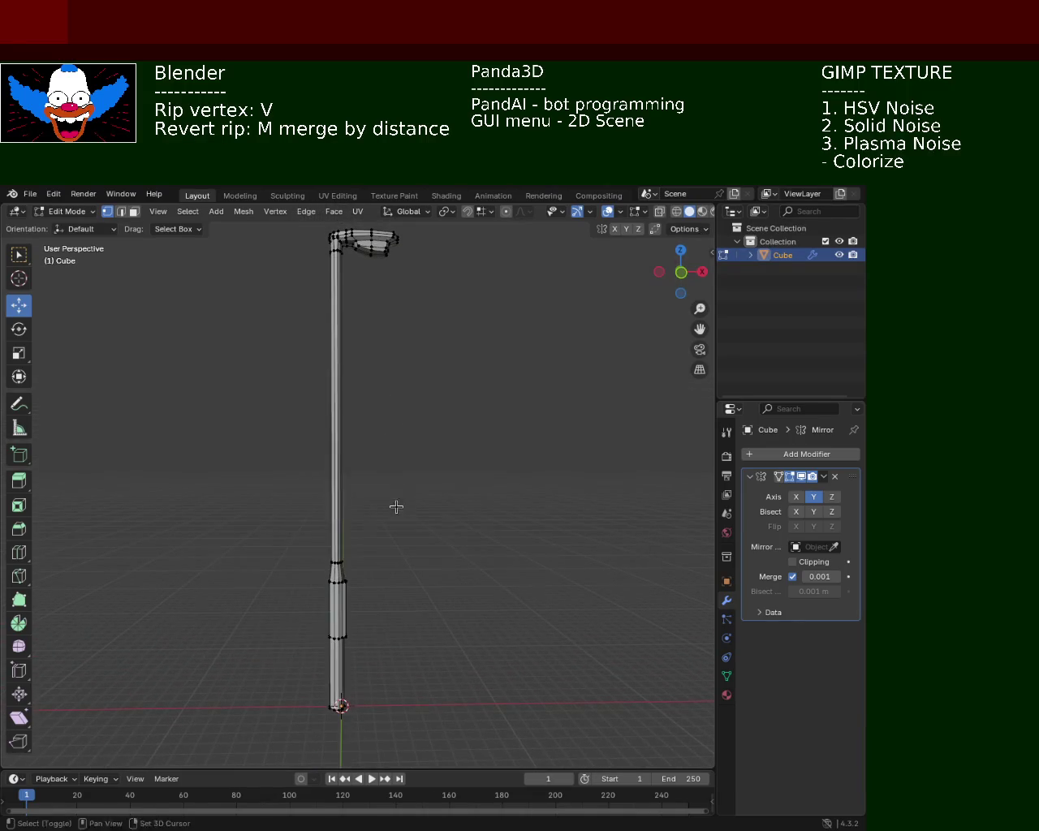
mouse_move(411, 343)
middle_mouse_down("ctrl")
mouse_move(417, 417)
mouse_move(495, 452)
mouse_move(403, 334)
mouse_move(411, 318)
mouse_move(401, 371)
mouse_move(327, 421)
mouse_move(307, 420)
middle_mouse_up("ctrl")
key("ctrl+s")
- Nudge the heights of vertices under the lamp head, reverting the shade-corner change
left_click(305, 420)
left_click_drag(307, 417, 311, 413)
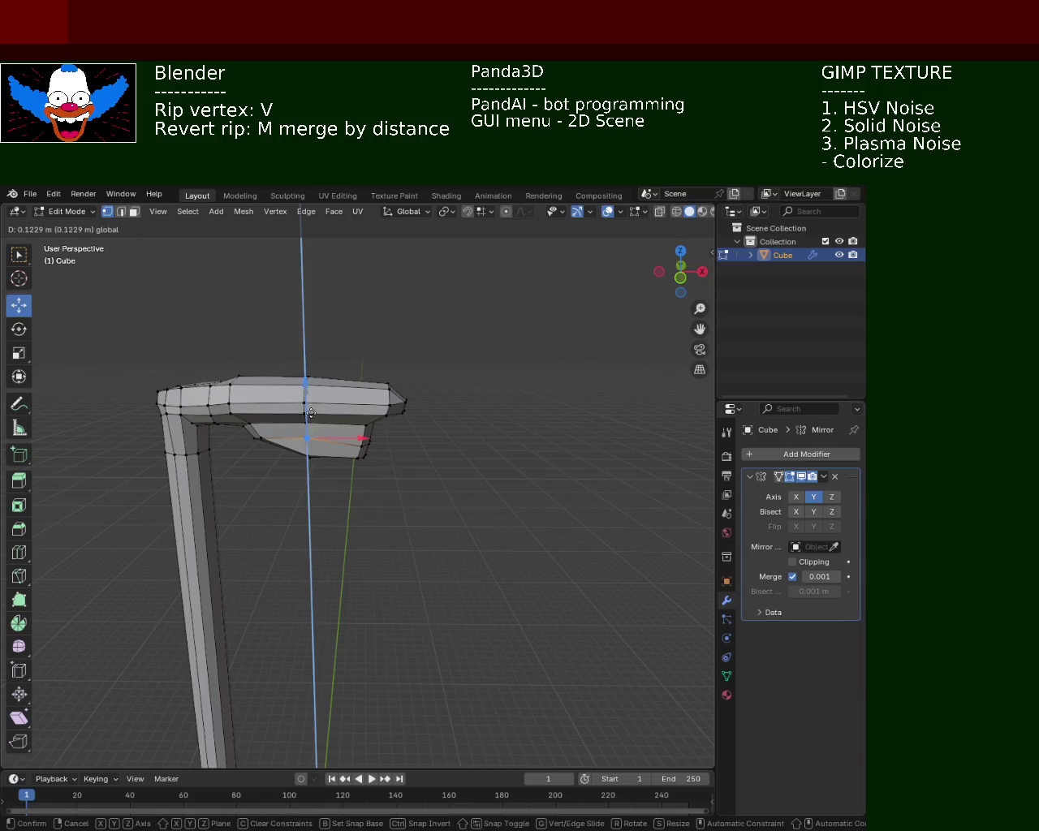
left_click(363, 452)
left_click_drag(365, 375, 362, 417)
middle_click_drag(362, 417, 268, 391)
left_click(273, 403)
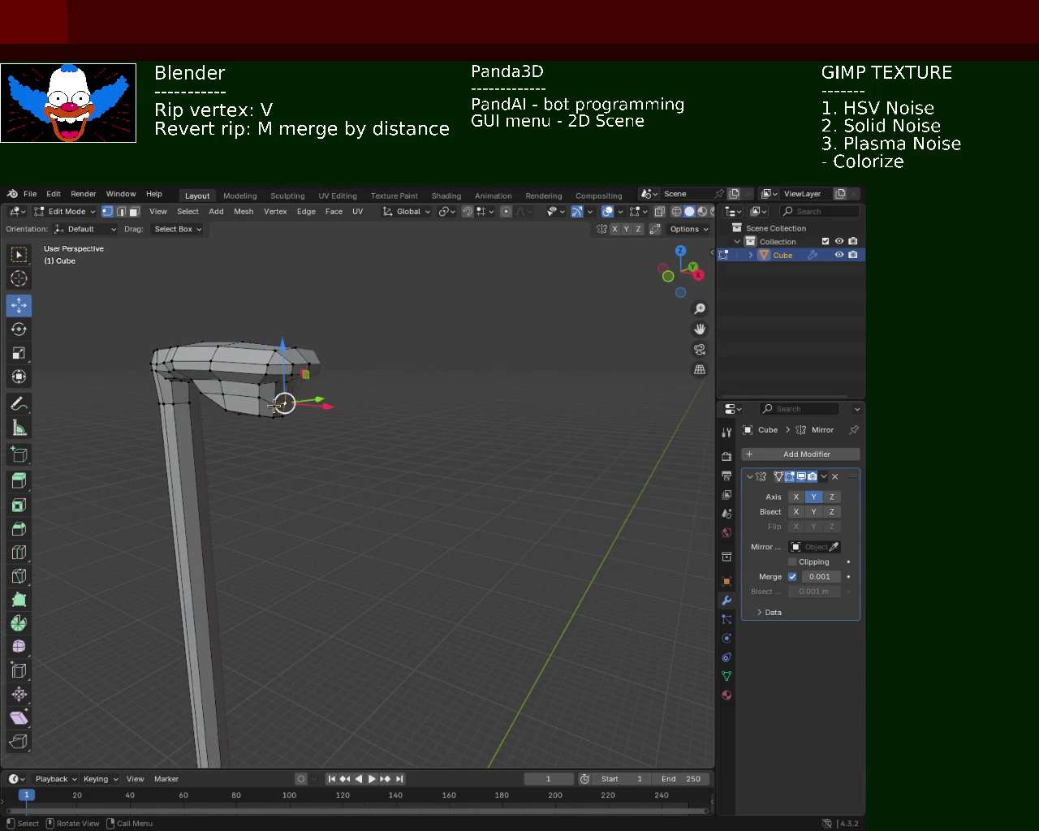
mouse_move(274, 398)
left_mouse_down()
mouse_move(309, 410)
mouse_move(279, 379)
left_mouse_up()
key("ctrl+z")
left_click(309, 411)
- Re-save the model as light_pole_1.blend
key("ctrl+s")
left_click(283, 401)
key("ctrl+s")
scroll(392, 396, "down", 4)
mouse_move(436, 461)
middle_mouse_down()
mouse_move(509, 561)
mouse_move(489, 534)
mouse_move(438, 519)
middle_mouse_up()
- Load a new General scene from the File menu and orbit in close on the default cube
left_click(30, 193)
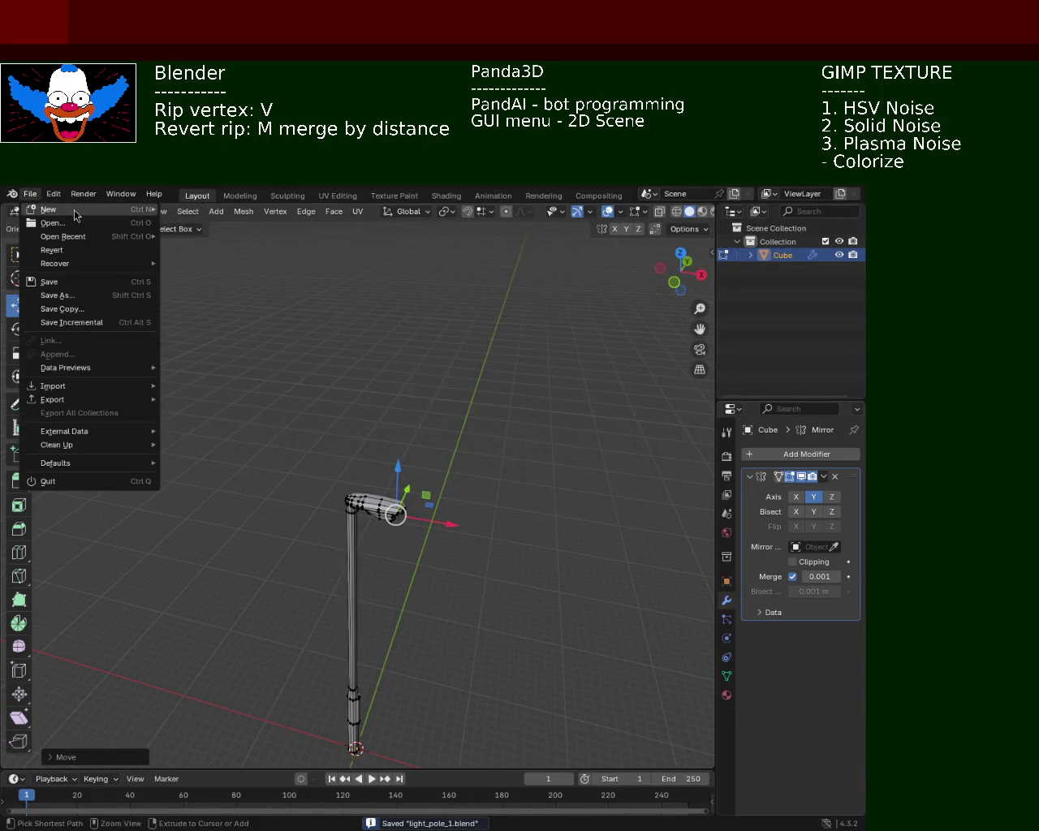
mouse_move(57, 209)
left_click(246, 211)
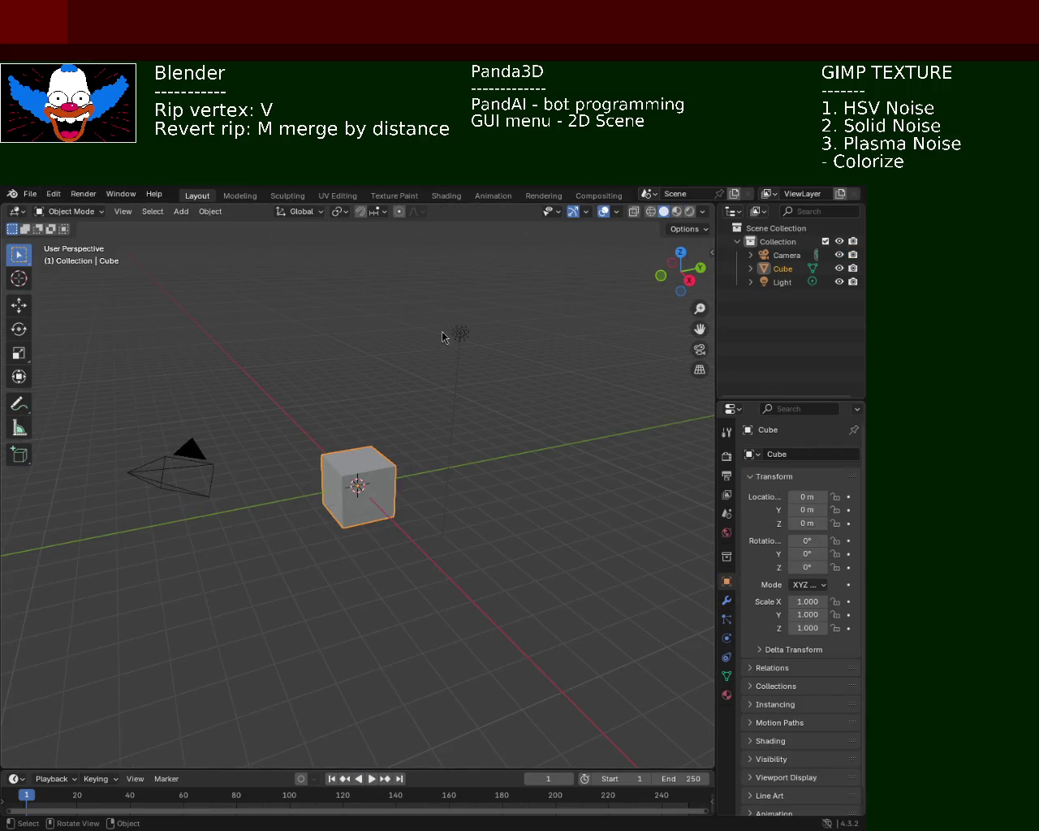
middle_click_drag(442, 334, 446, 368)
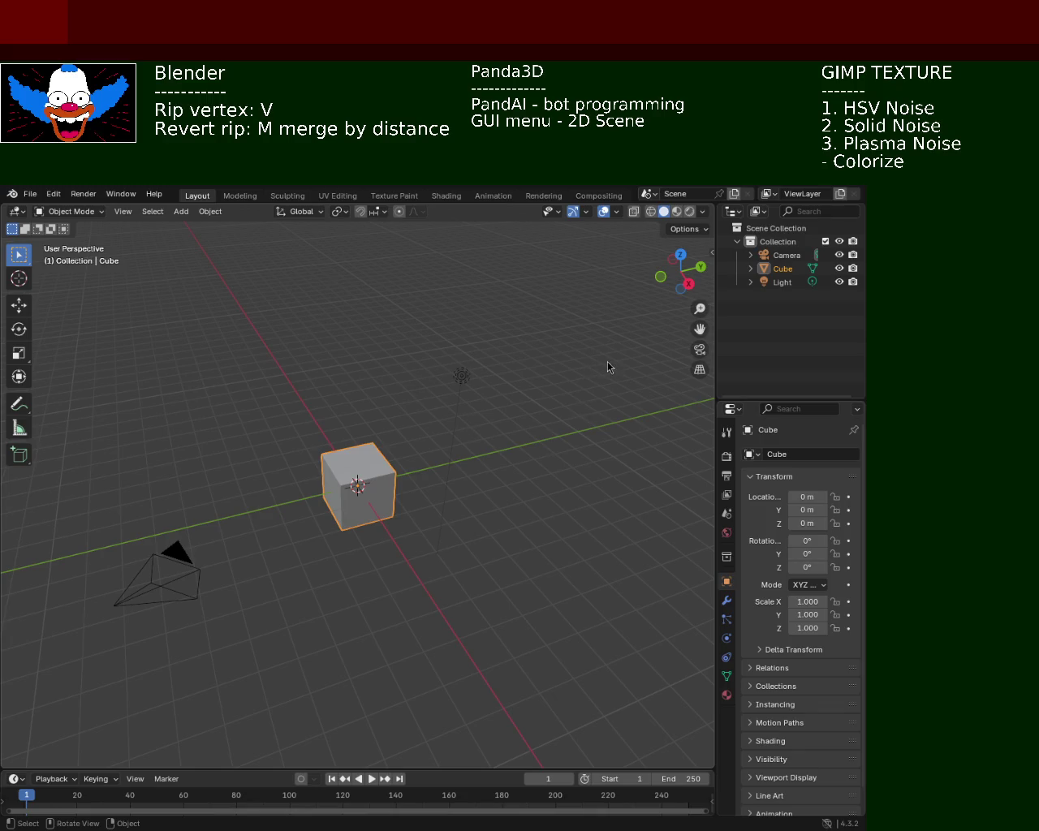
mouse_move(430, 523)
middle_mouse_down("ctrl")
mouse_move(425, 476)
mouse_move(441, 399)
middle_mouse_up("ctrl")
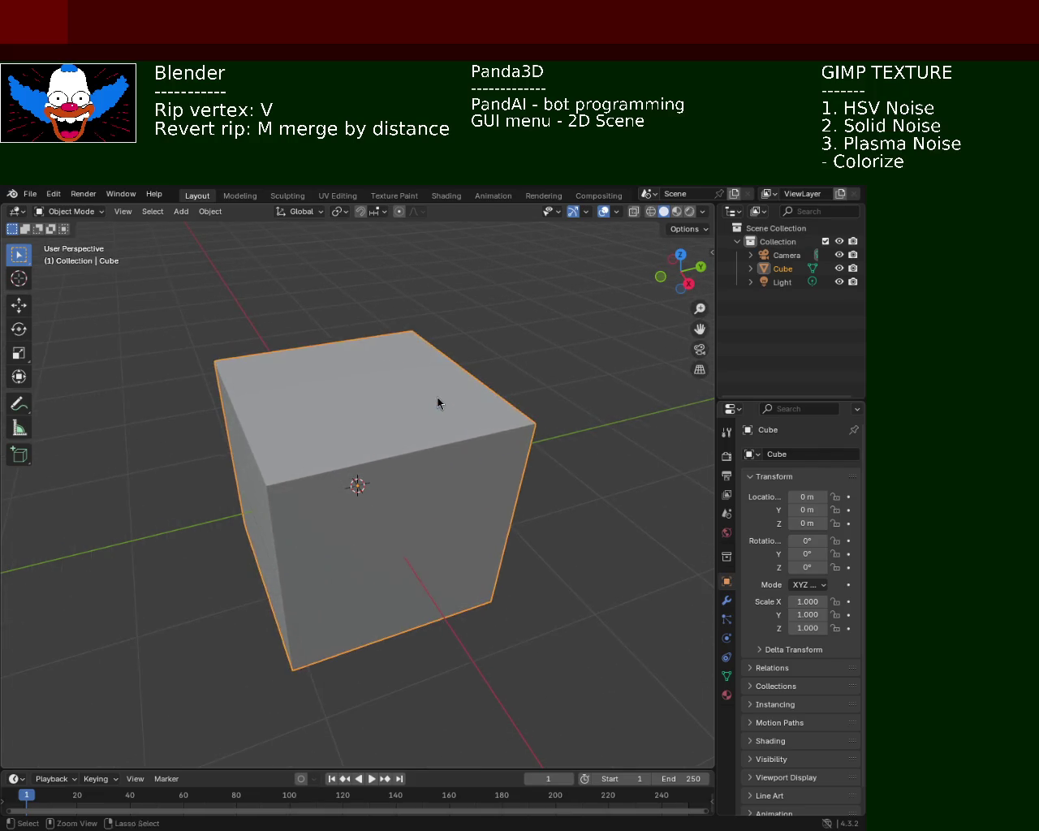
- Enter Edit Mode on the default cube and select its top-right corner vertex
key("Tab")
left_click(574, 438)
left_click(518, 430)
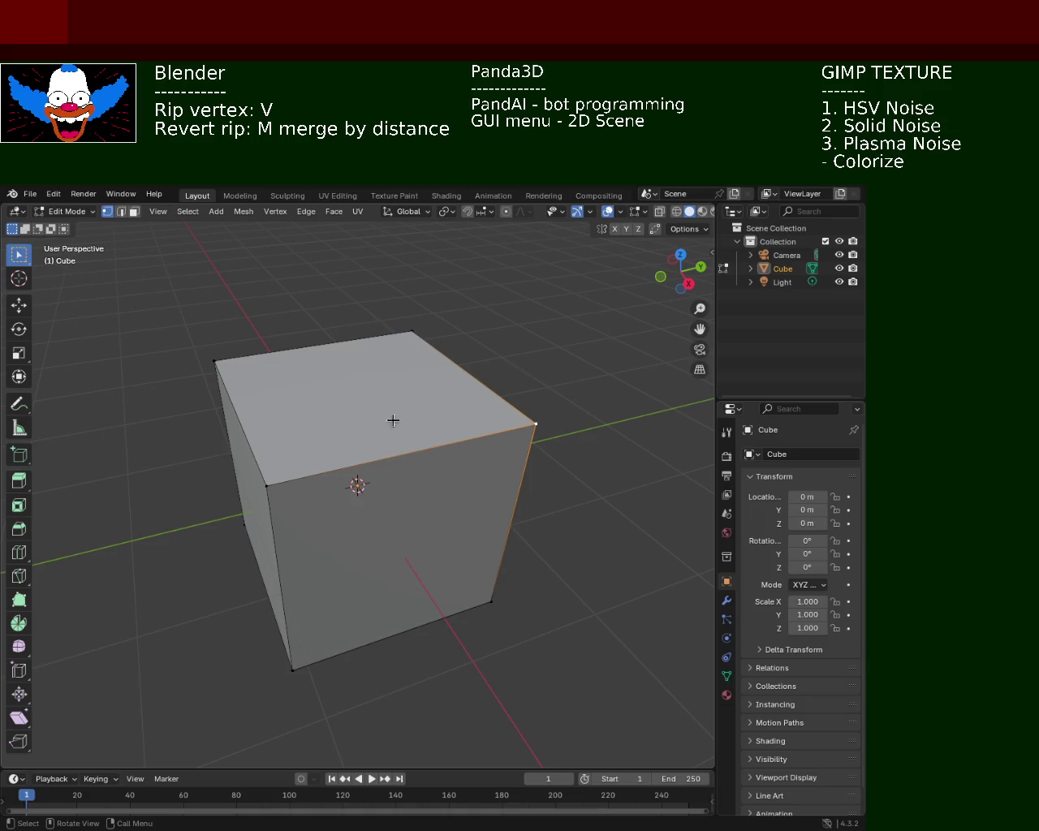
middle_click_drag(402, 418, 267, 408)
scroll(280, 403, "down", 4)
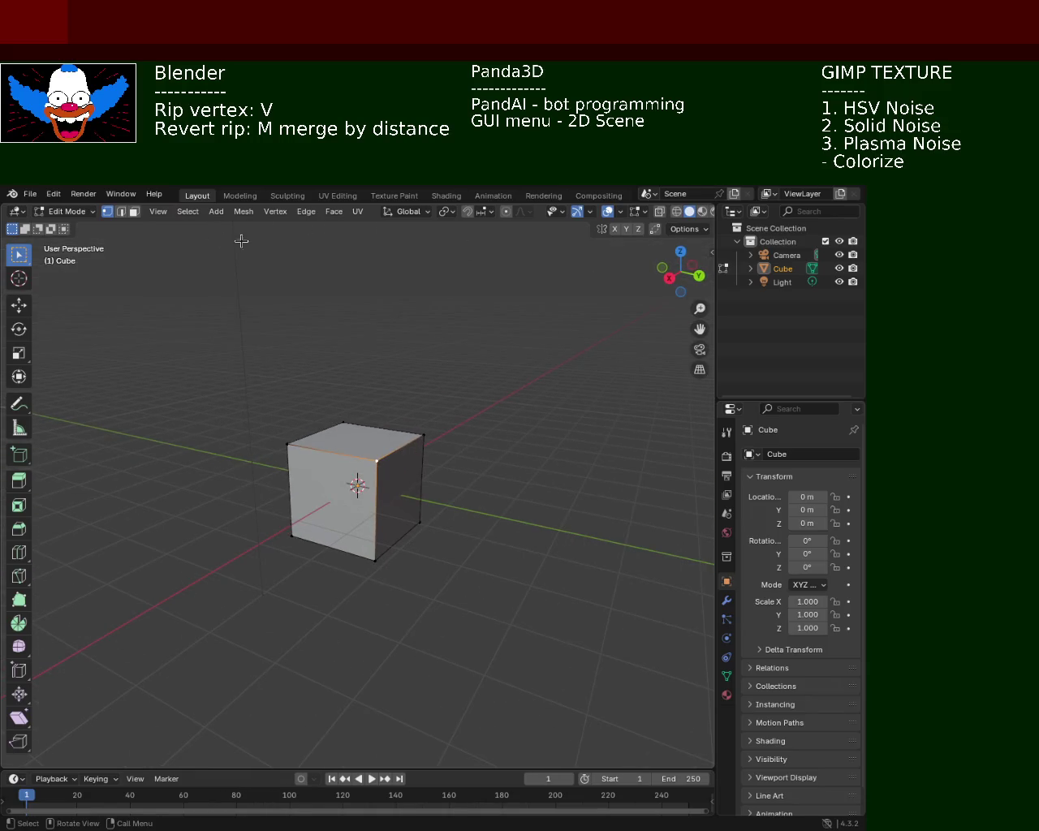
left_click(30, 194)
mouse_move(49, 210)
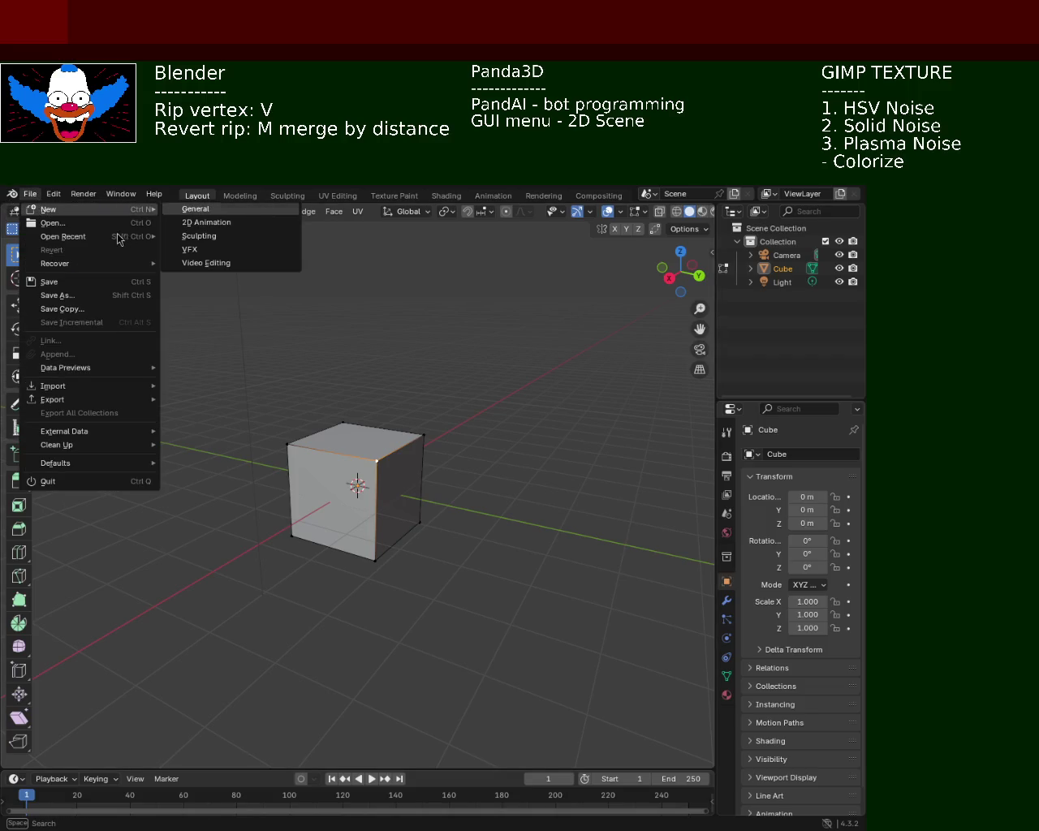
mouse_move(63, 236)
left_click(243, 237)
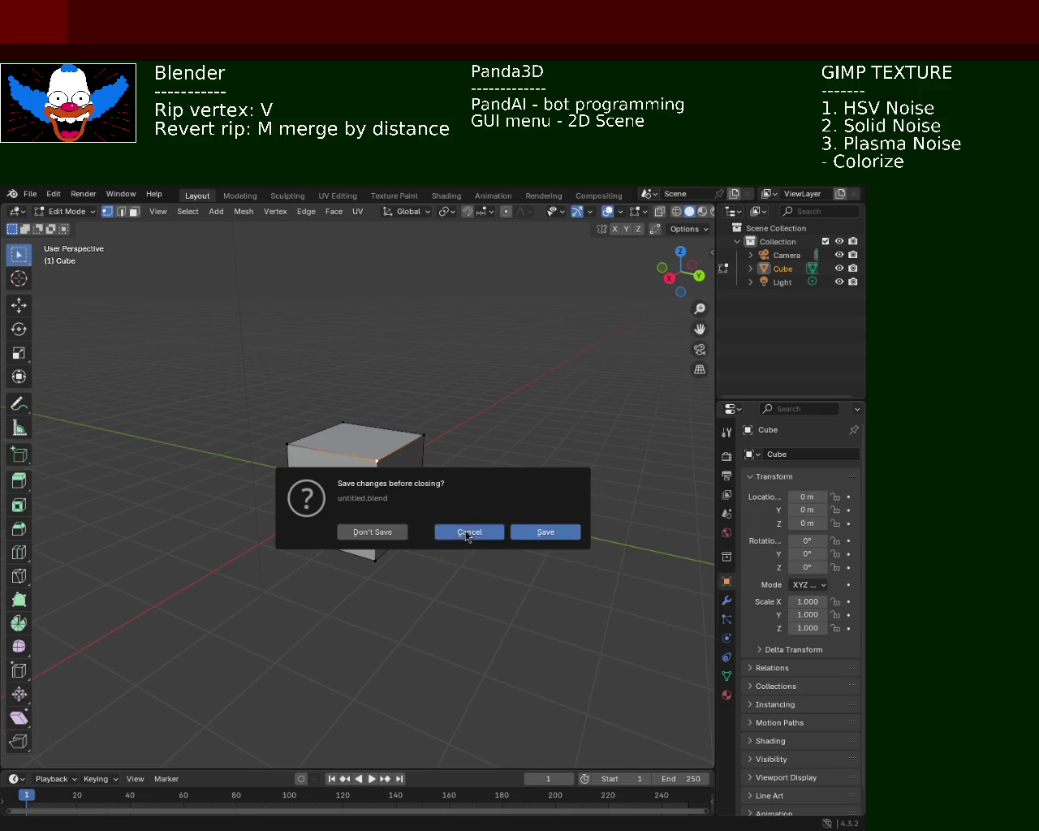
left_click(467, 533)
mouse_move(434, 486)
middle_mouse_down()
mouse_move(371, 481)
mouse_move(402, 485)
middle_mouse_up()
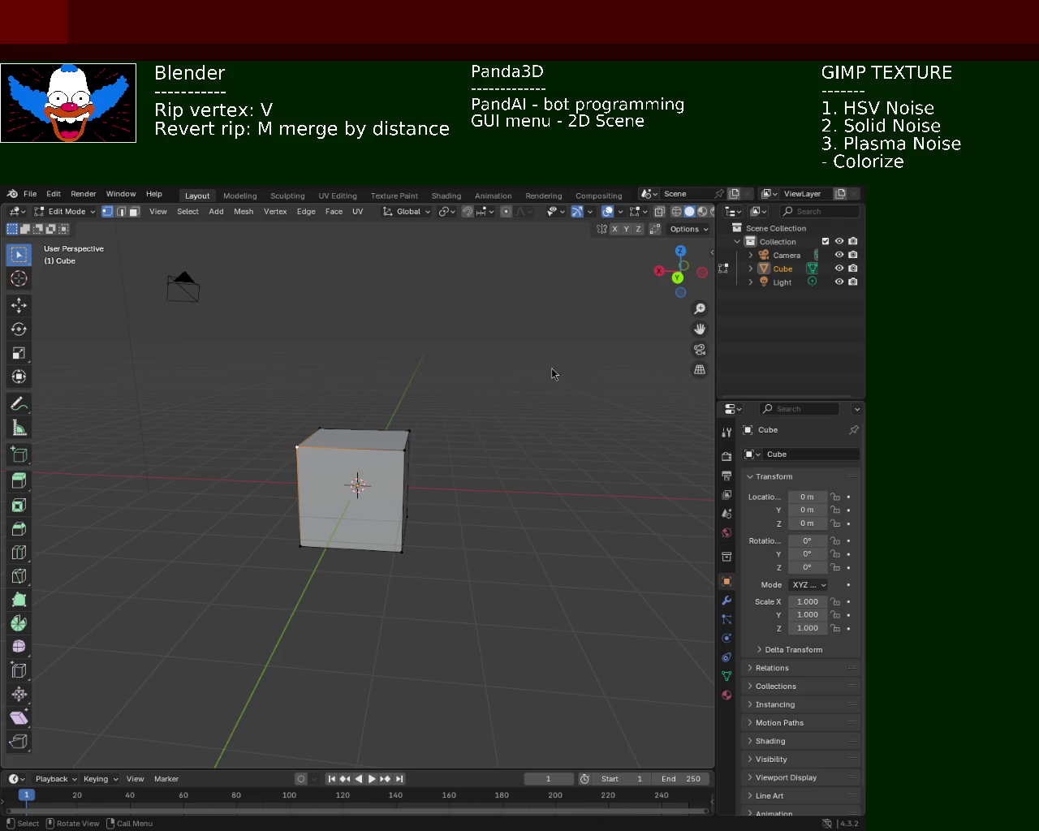
- Switch to face select and raise the cube's top face to make it tall
middle_click_drag(444, 458, 303, 466)
middle_click_drag(373, 513, 369, 487)
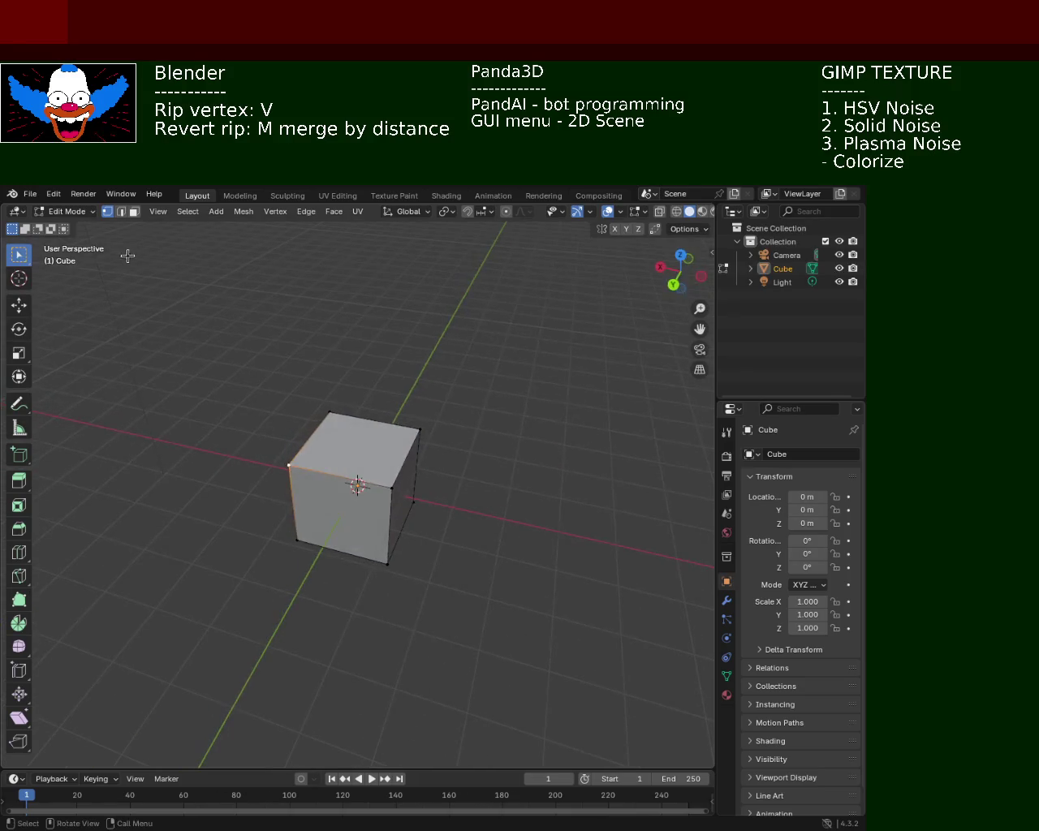
key("3")
left_click(387, 465)
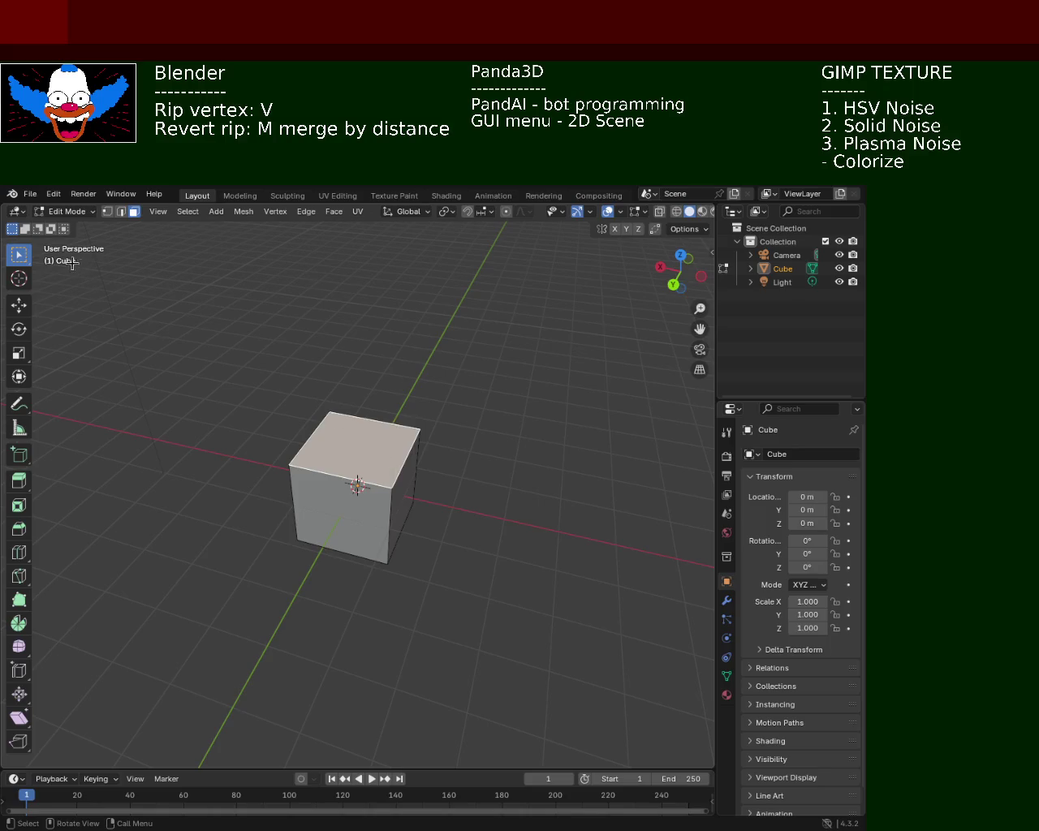
left_click(18, 304)
left_click_drag(360, 408, 361, 296)
- Extrude a side face outward to widen the box, then undo it
mouse_move(361, 296)
middle_mouse_down()
mouse_move(492, 397)
mouse_move(404, 373)
middle_mouse_up()
left_click(404, 373)
middle_click_drag(406, 432, 383, 466)
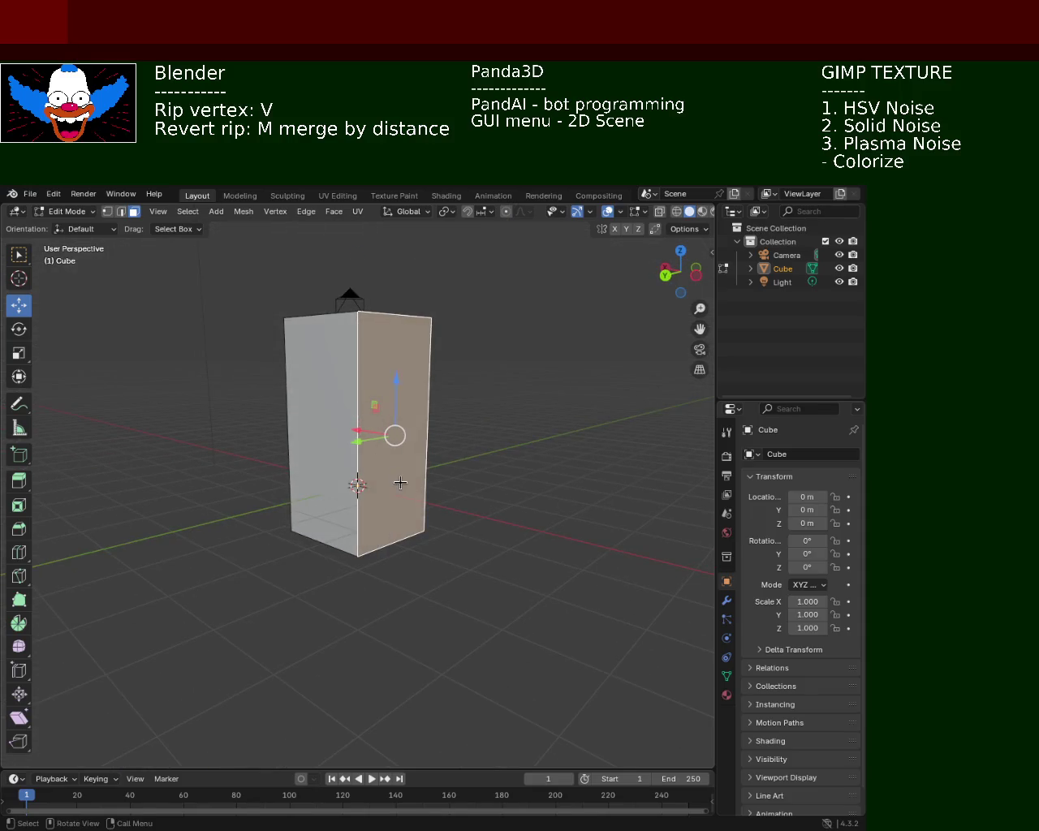
key("e")
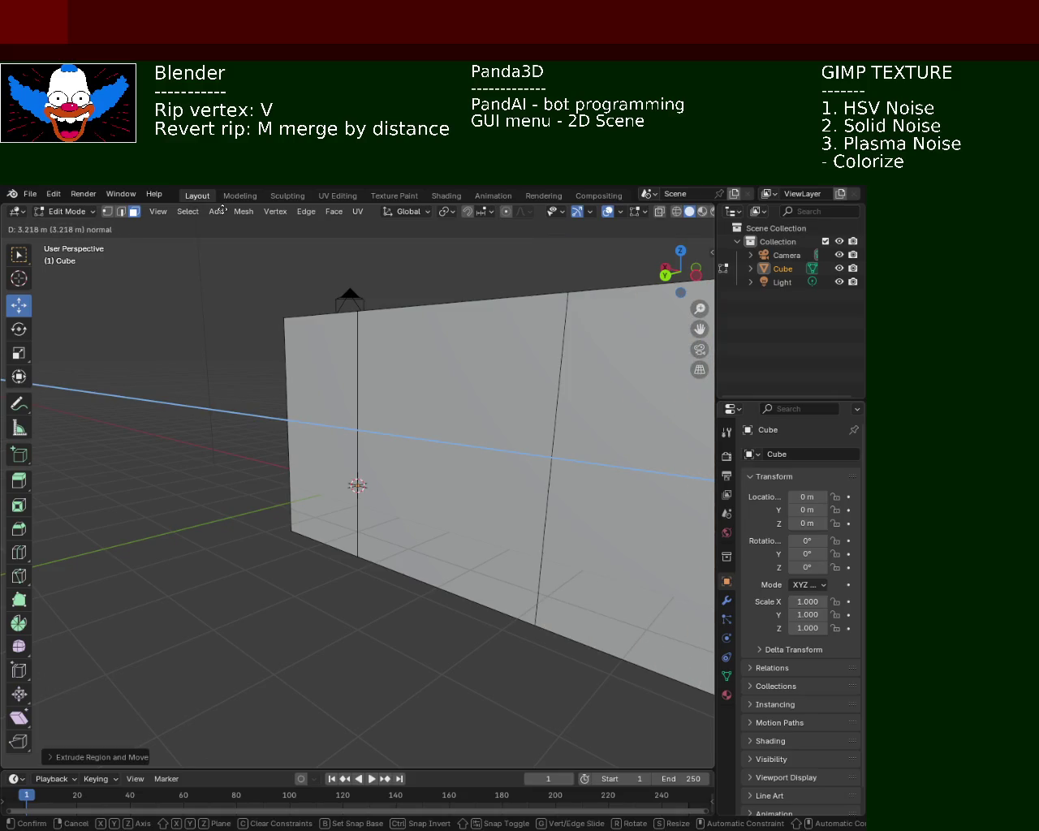
left_click(645, 604)
mouse_move(465, 543)
middle_mouse_down()
mouse_move(549, 598)
mouse_move(461, 488)
middle_mouse_up()
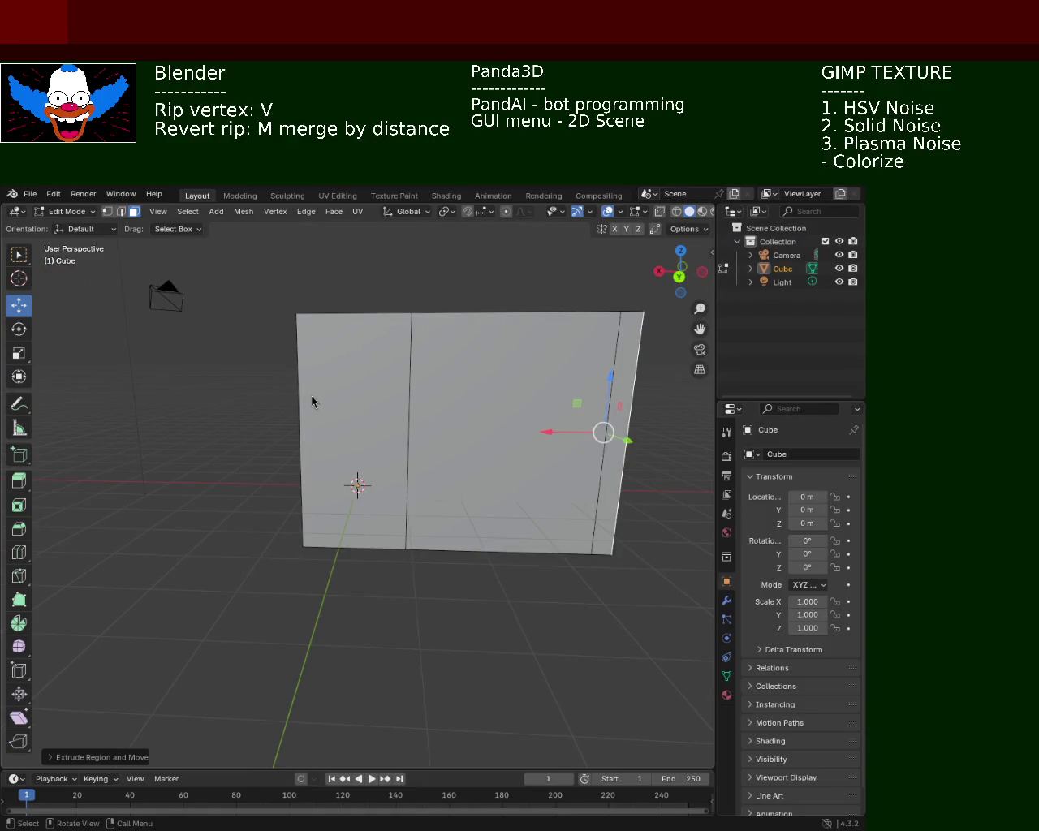
key("ctrl+z")
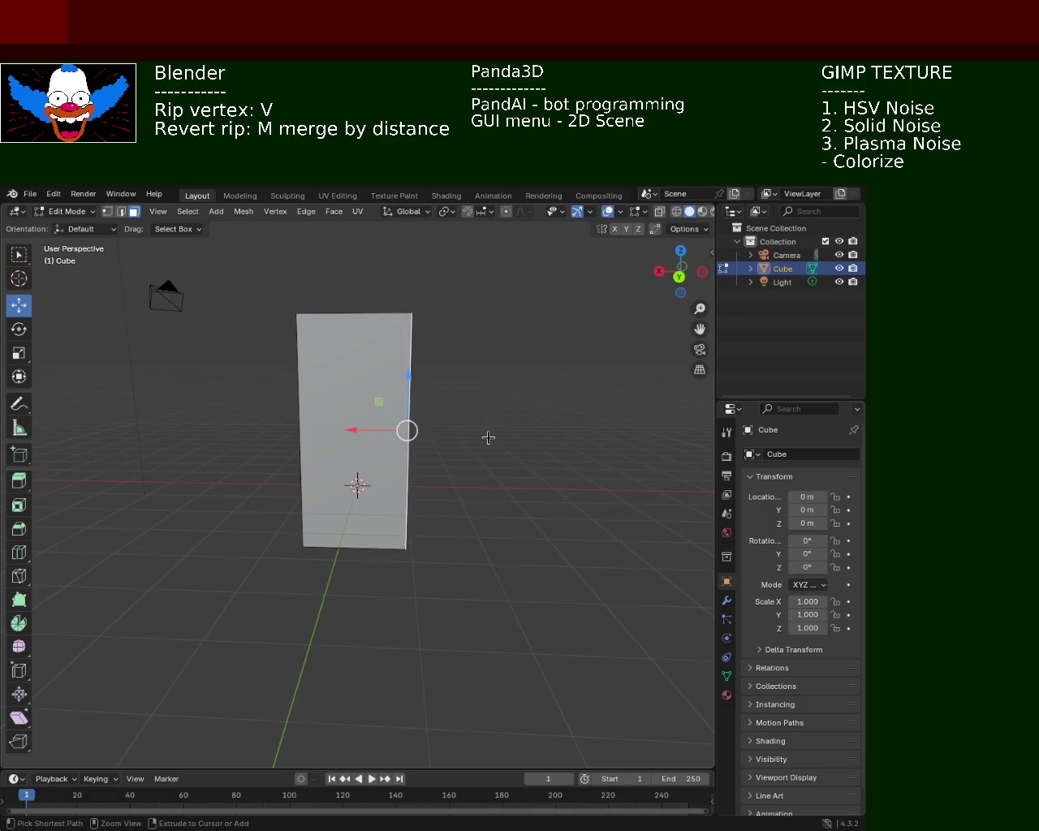
- Retry the side extrusion at 0.1 m, then undo back to the original cube
key("e")
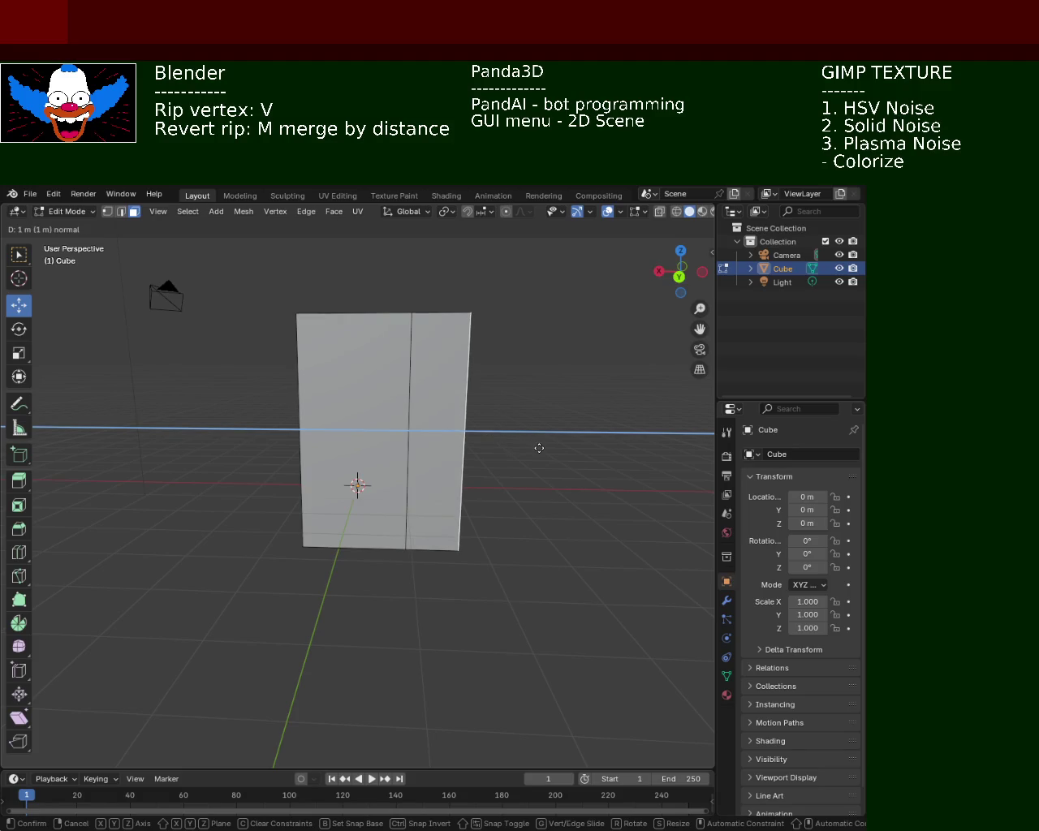
key("Escape")
key("ctrl+z")
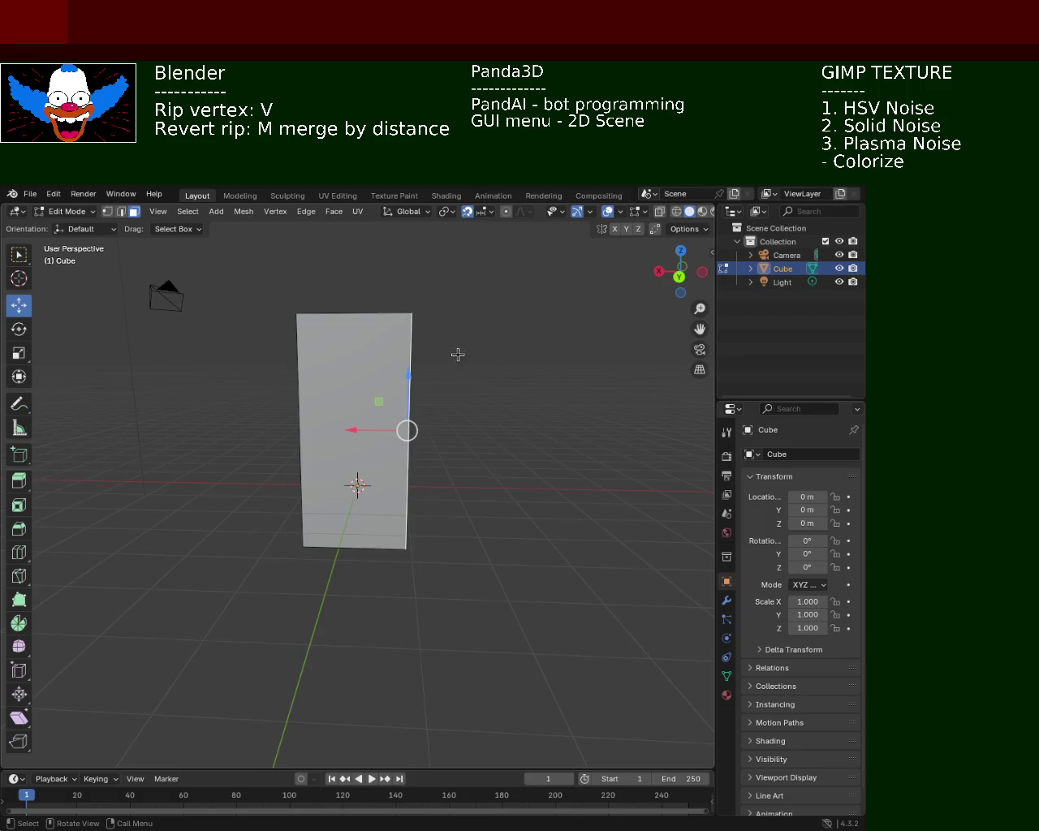
key("e")
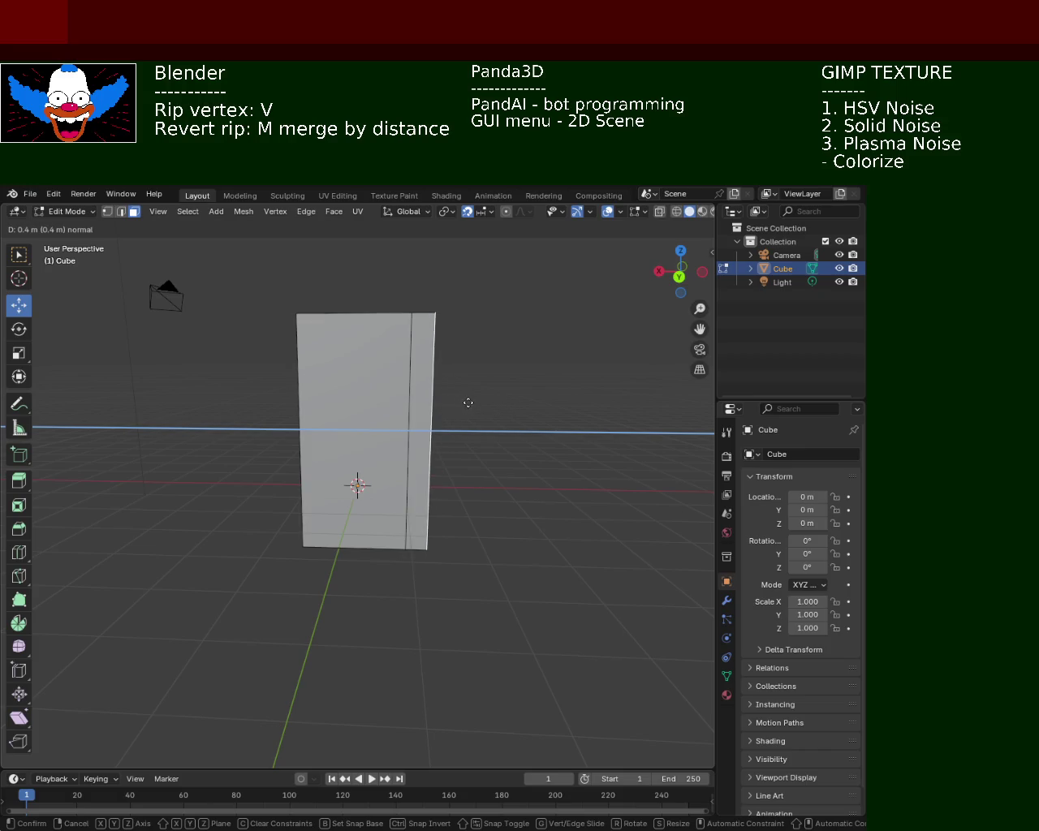
left_click(302, 404)
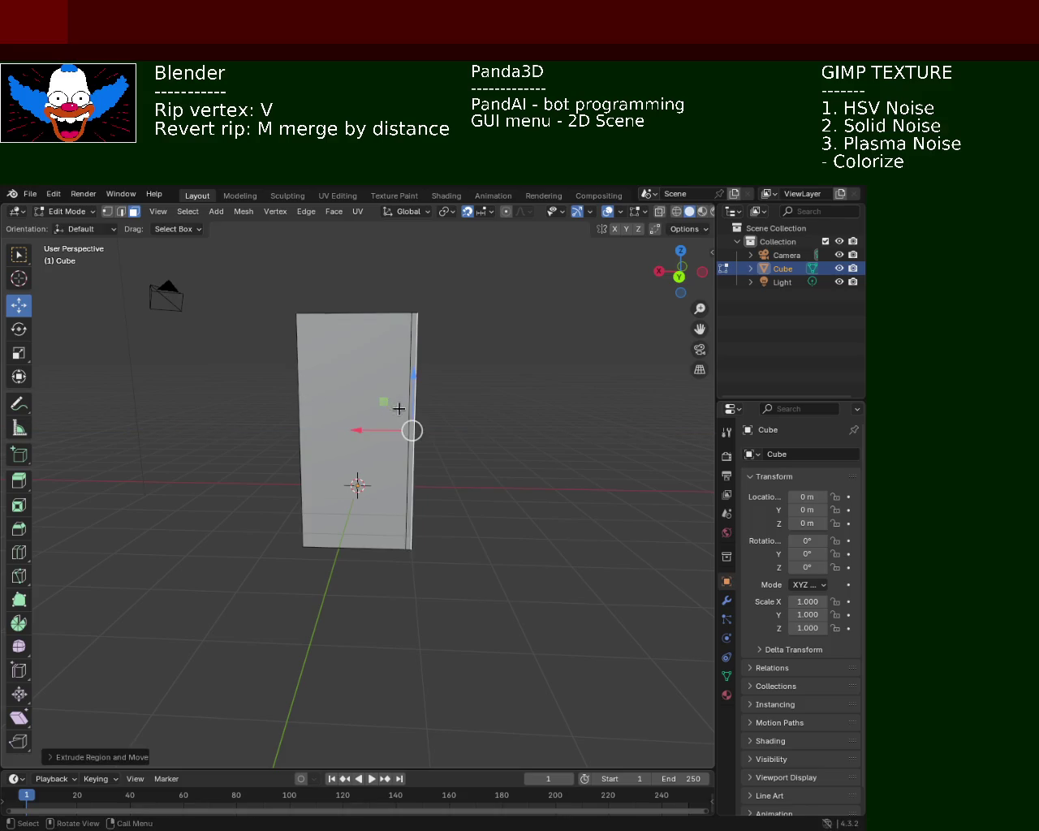
key("e")
key("Escape")
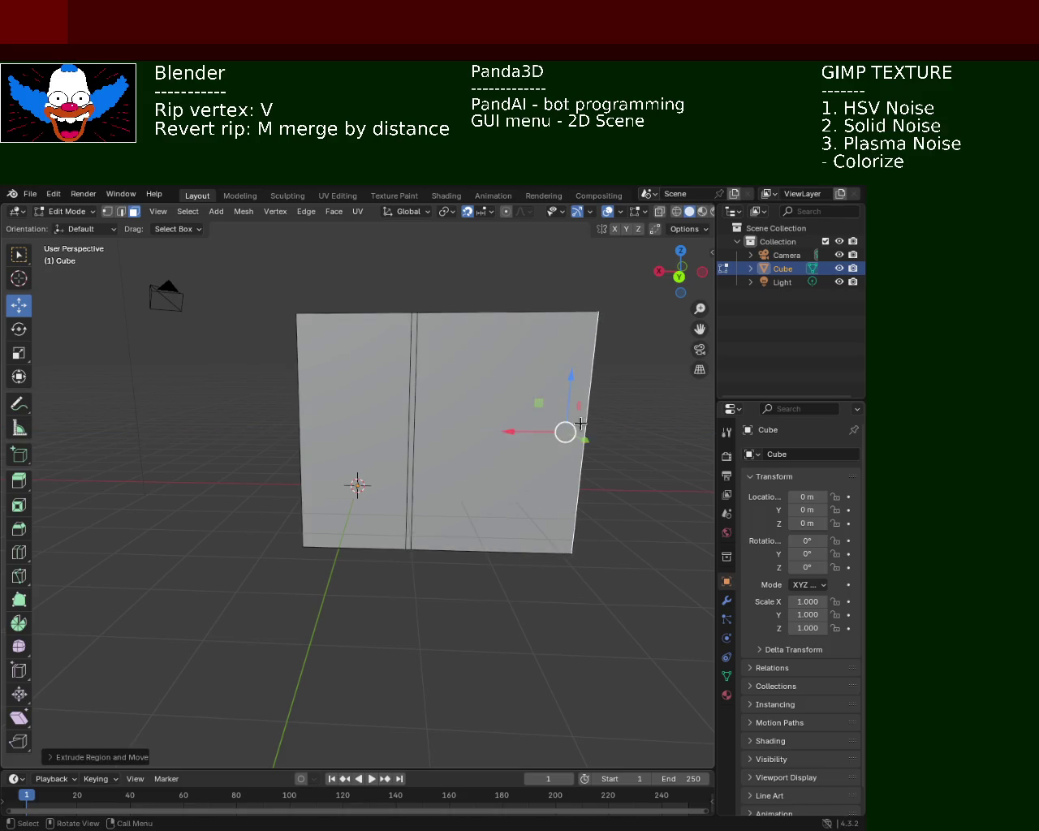
key("ctrl+z")
key("ctrl+z")
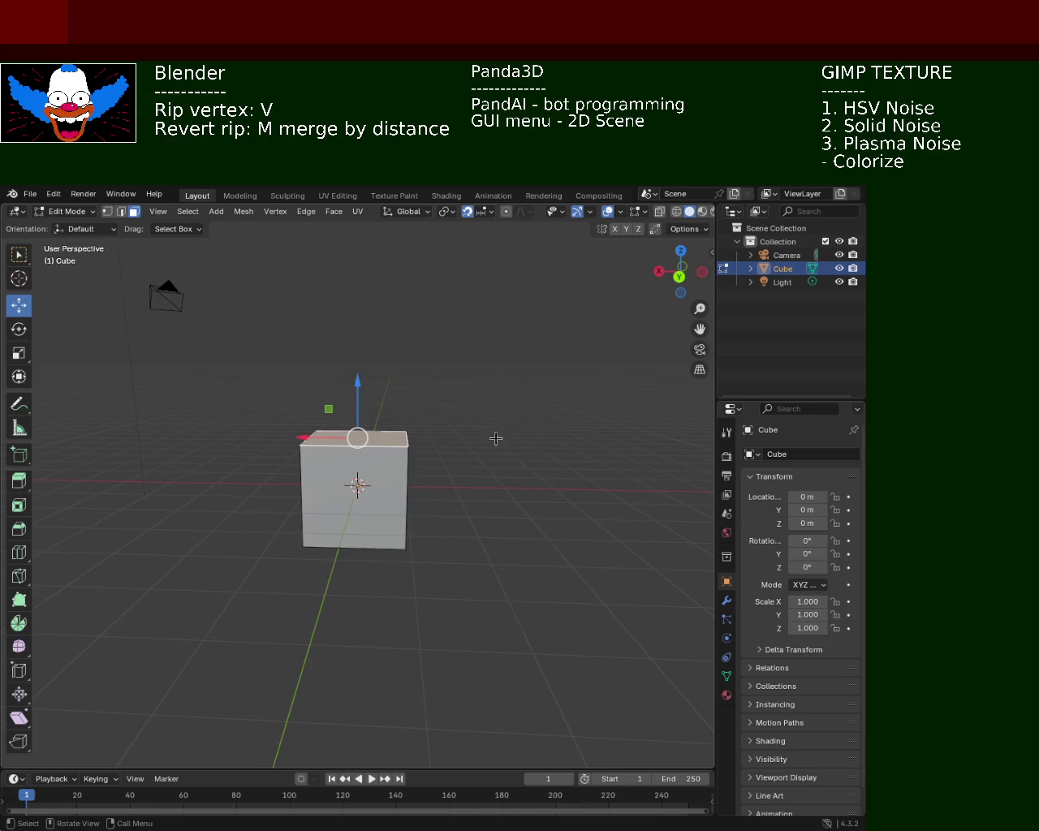
- Raise the top face 2 m and extrude the right side face 0.1 m
left_click_drag(349, 388, 366, 241)
middle_click_drag(482, 385, 418, 373)
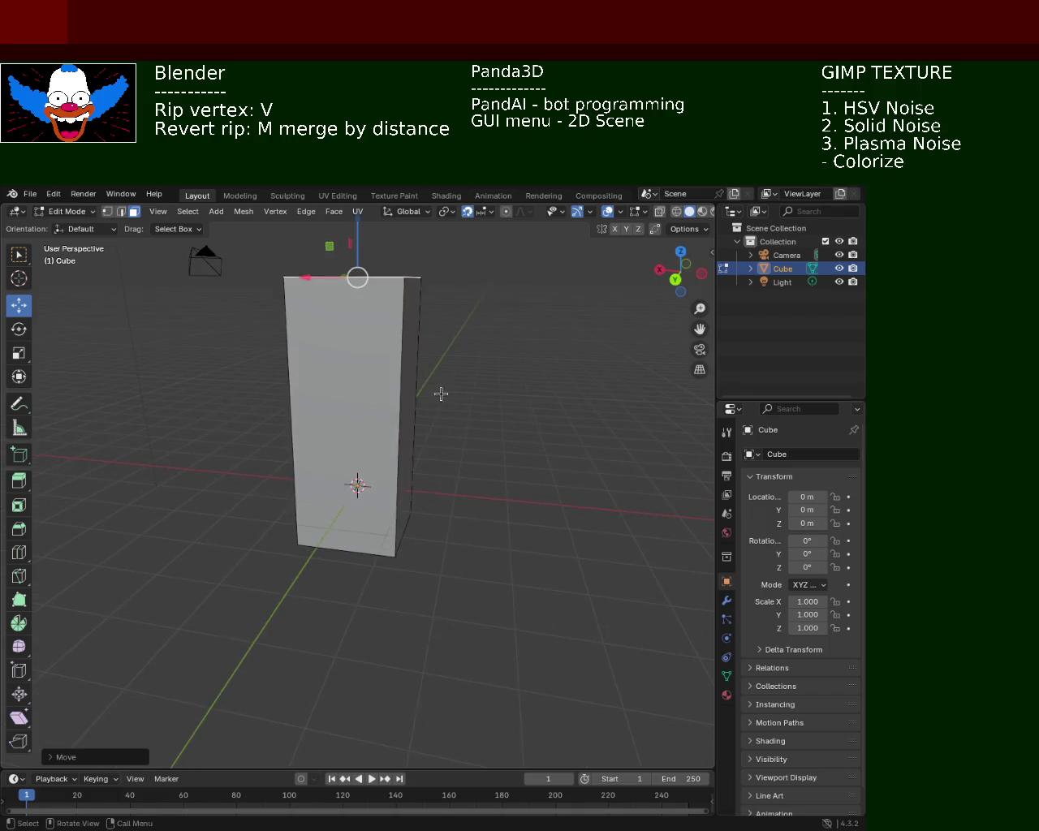
left_click(415, 378)
key("e")
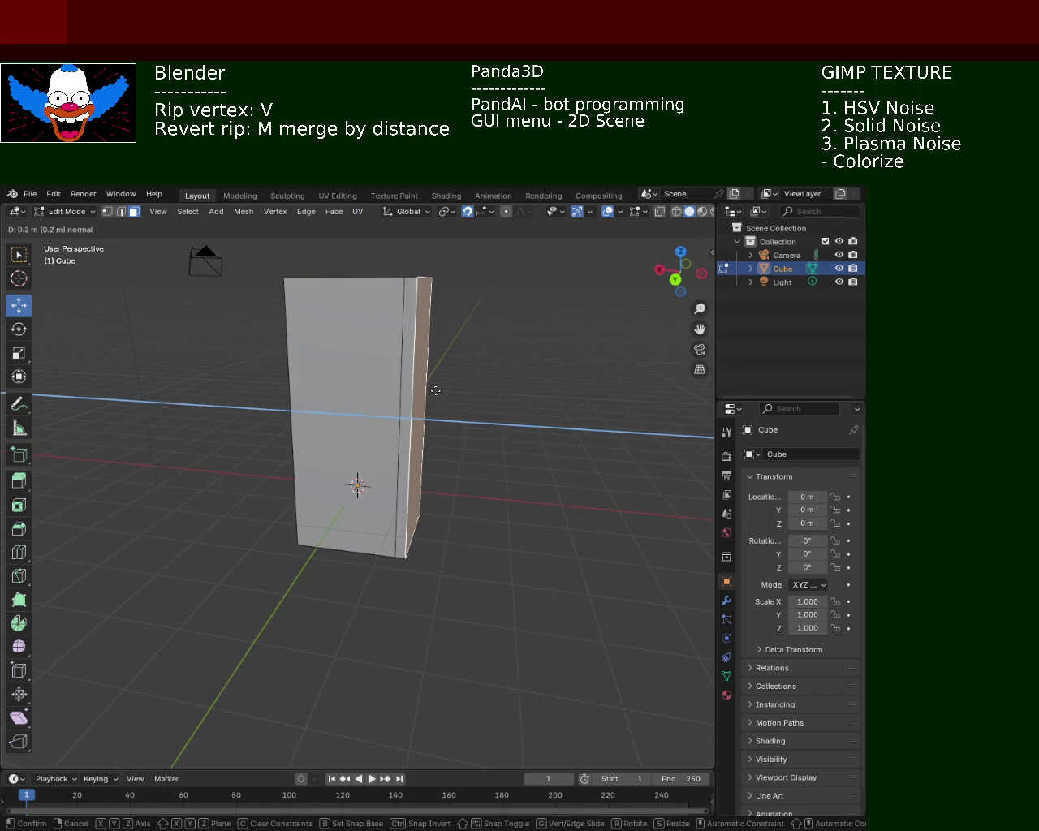
left_click(444, 392)
key("ctrl+z")
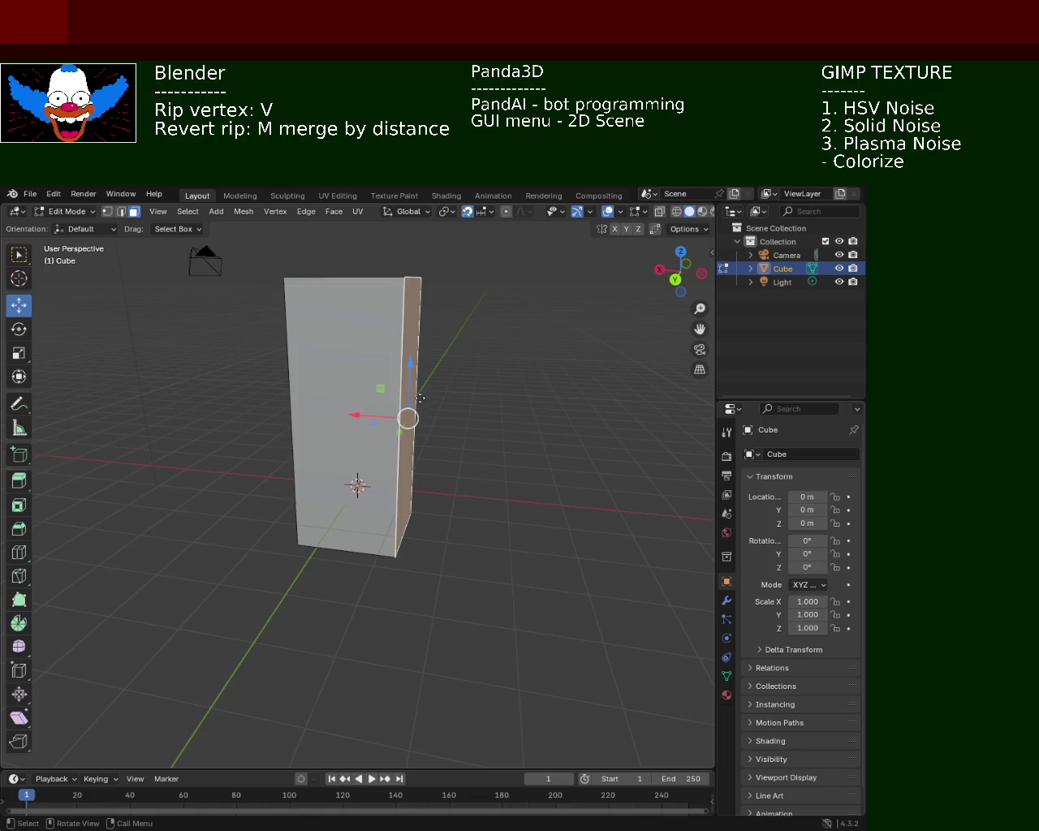
key("e")
left_click(430, 400)
key("e")
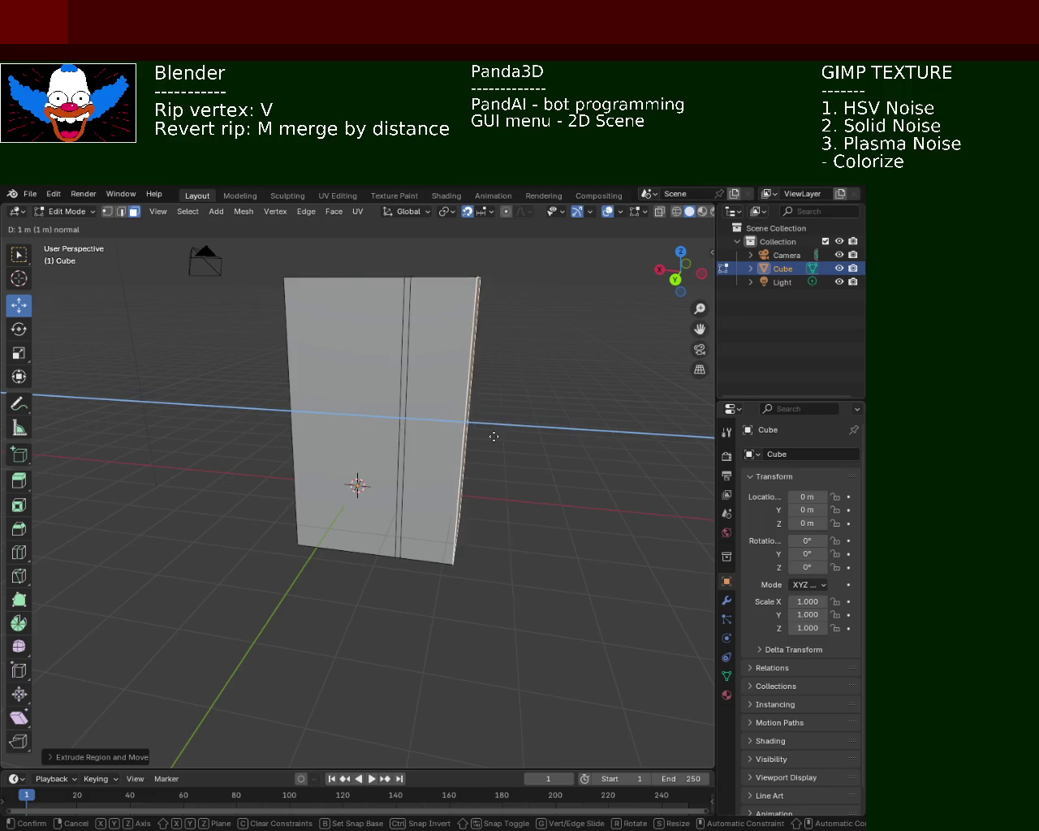
right_click(655, 469)
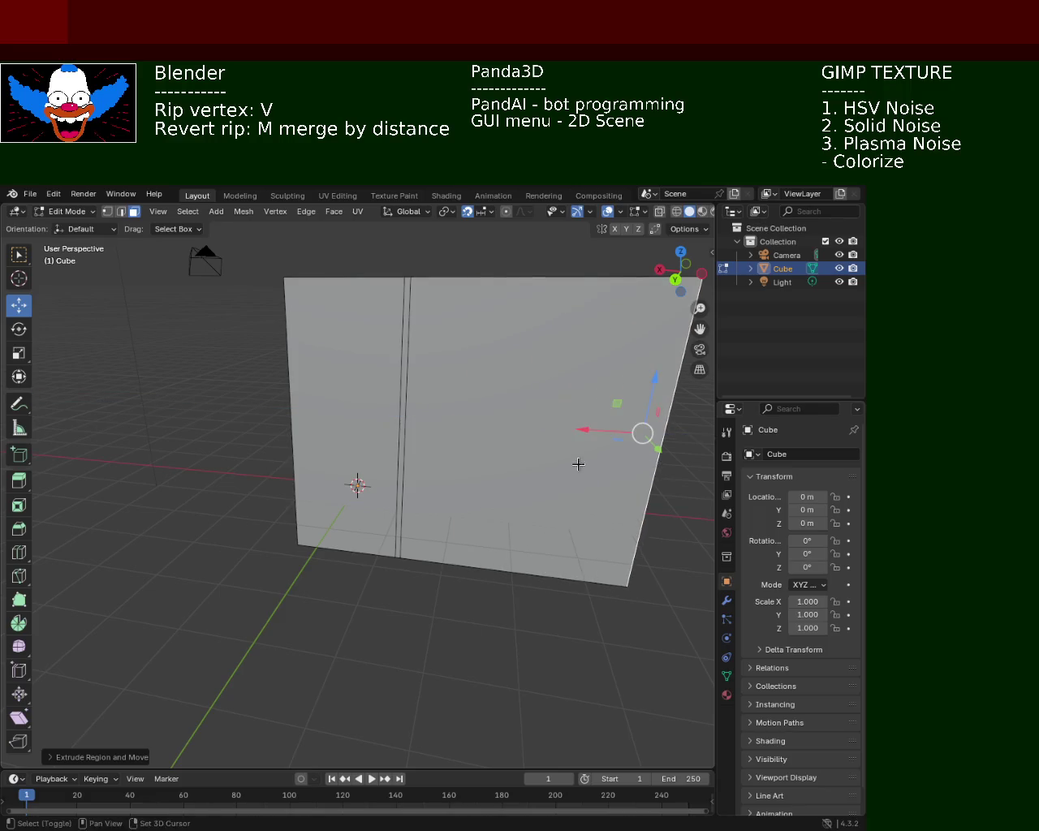
- Extrude the side section outward about one metre
middle_click_drag(656, 469, 523, 467, "shift")
key("e")
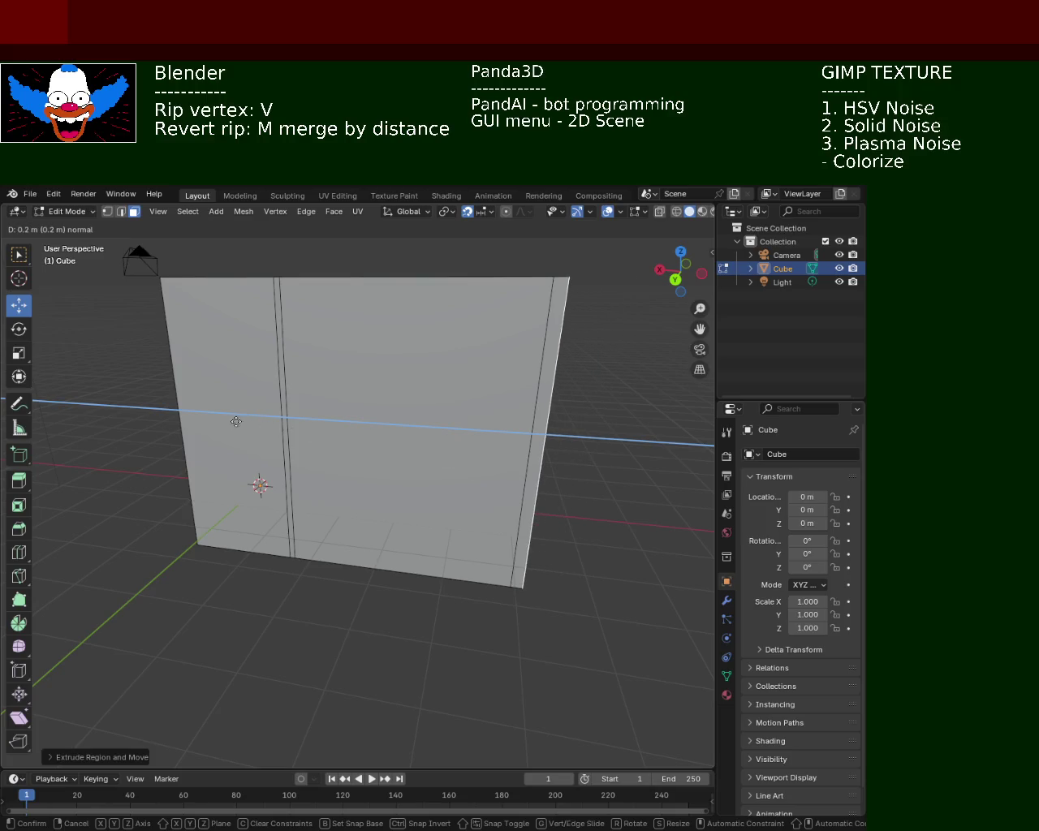
mouse_move(530, 431)
middle_mouse_down()
mouse_move(429, 427)
mouse_move(514, 484)
middle_mouse_up()
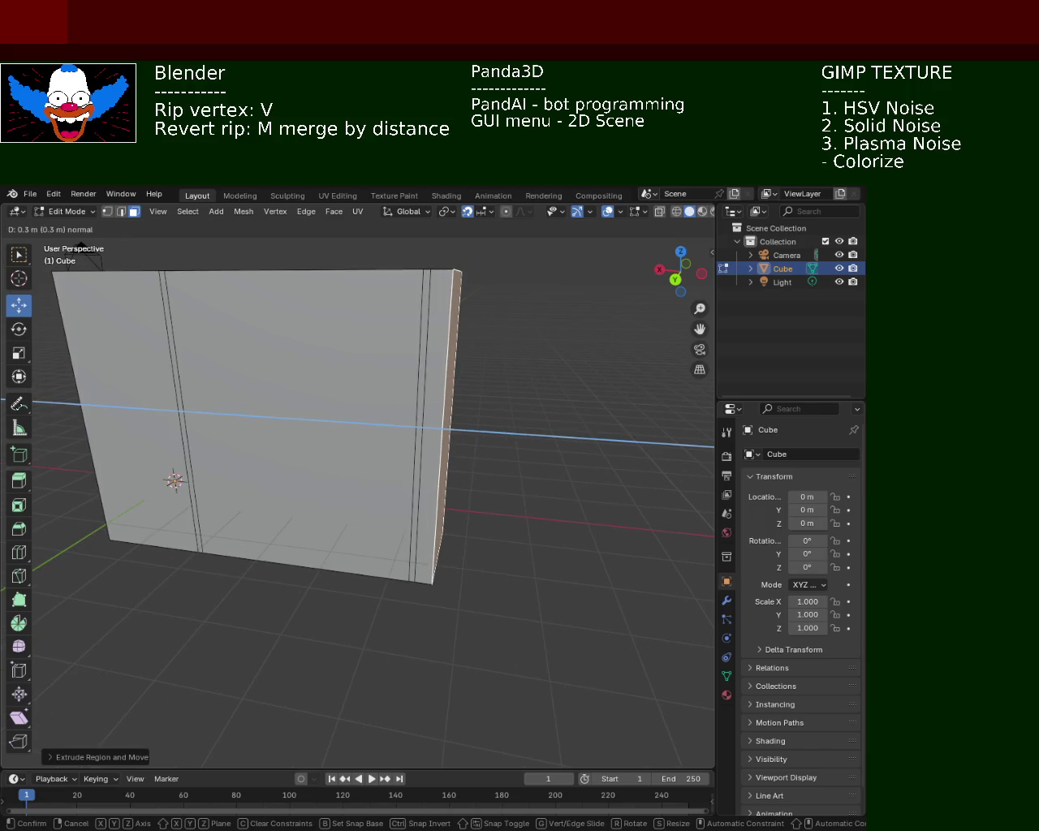
left_click(387, 472)
- Select the box's left end face and extrude it outward
middle_click_drag(262, 459, 319, 440)
middle_click_drag(133, 432, 401, 447)
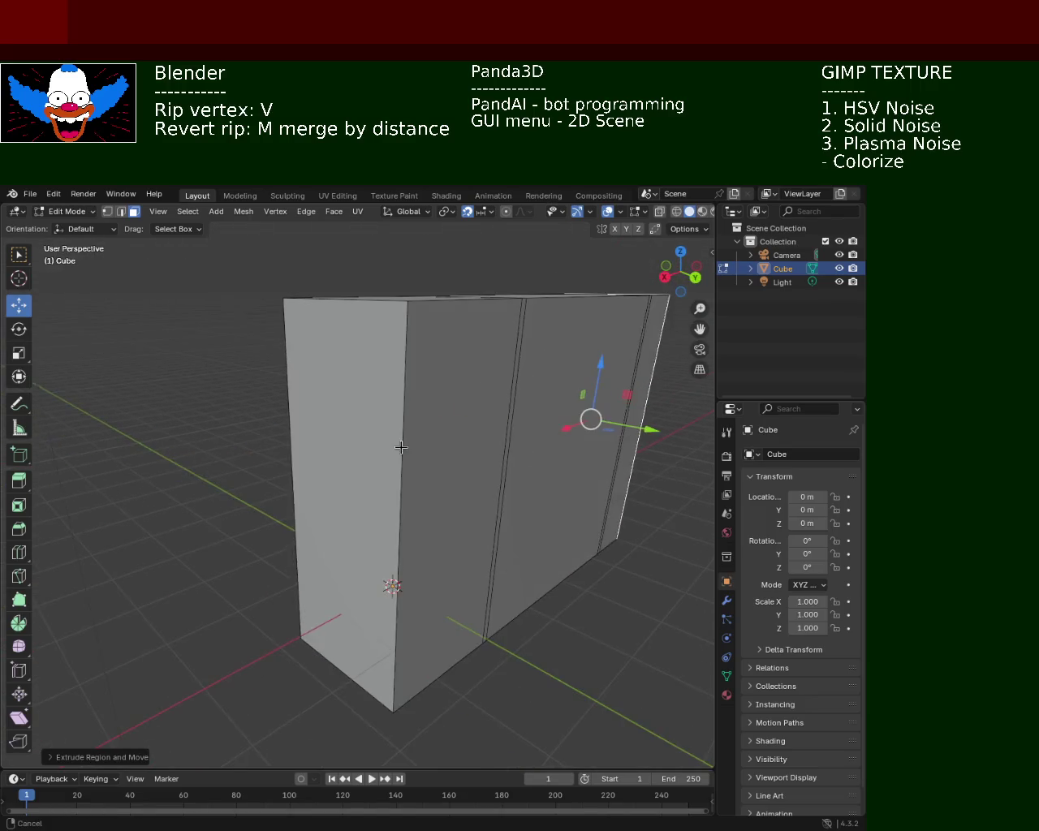
left_click(352, 438)
key("e")
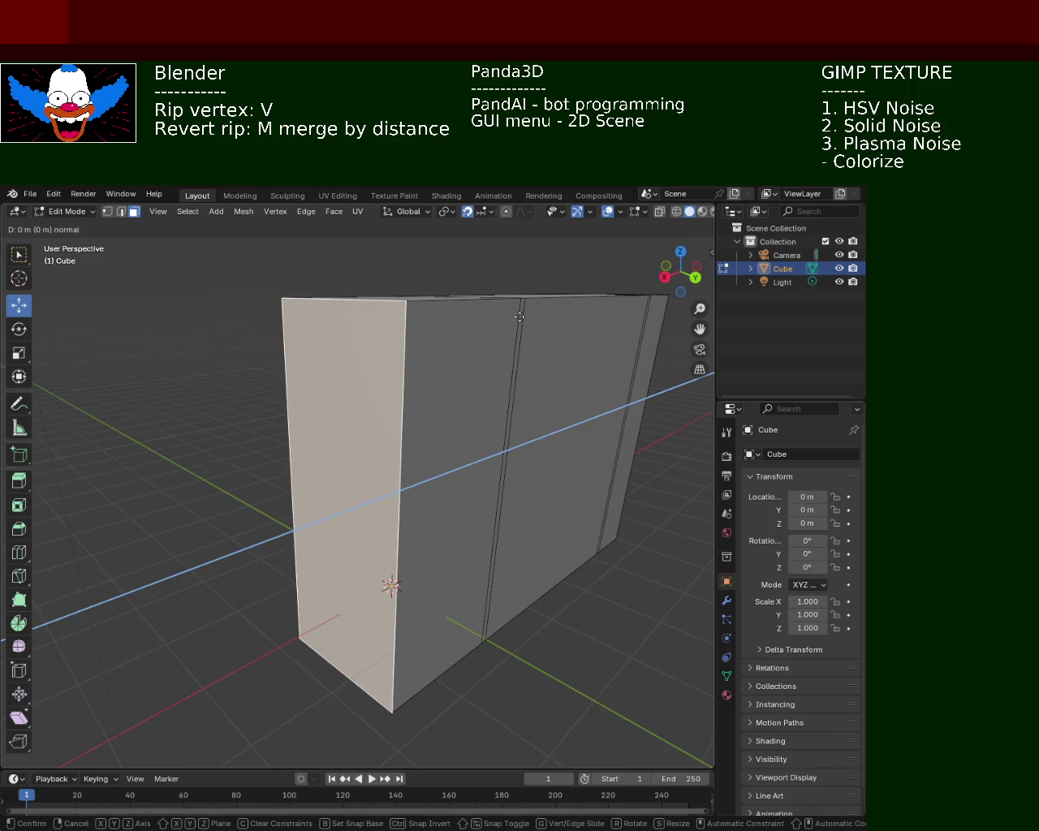
left_click(492, 317)
middle_click_drag(492, 406, 463, 387)
scroll(463, 387, "up", 3)
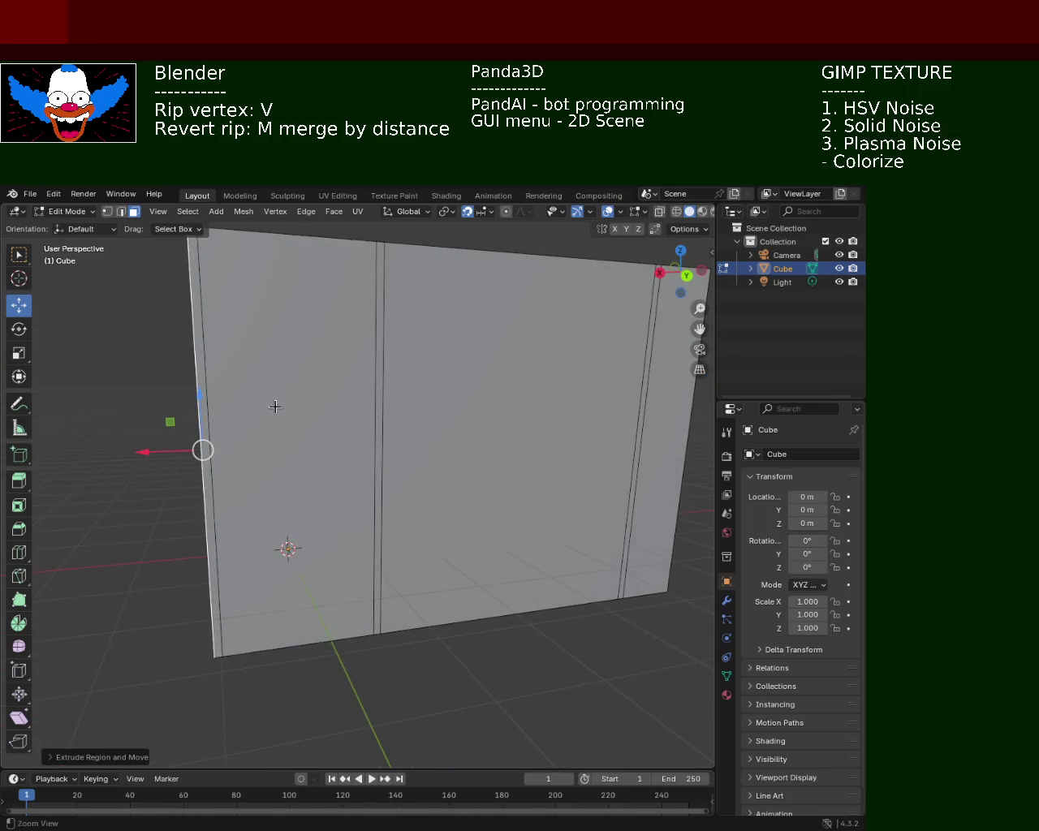
scroll(275, 402, "down", 5)
middle_click_drag(275, 403, 372, 487)
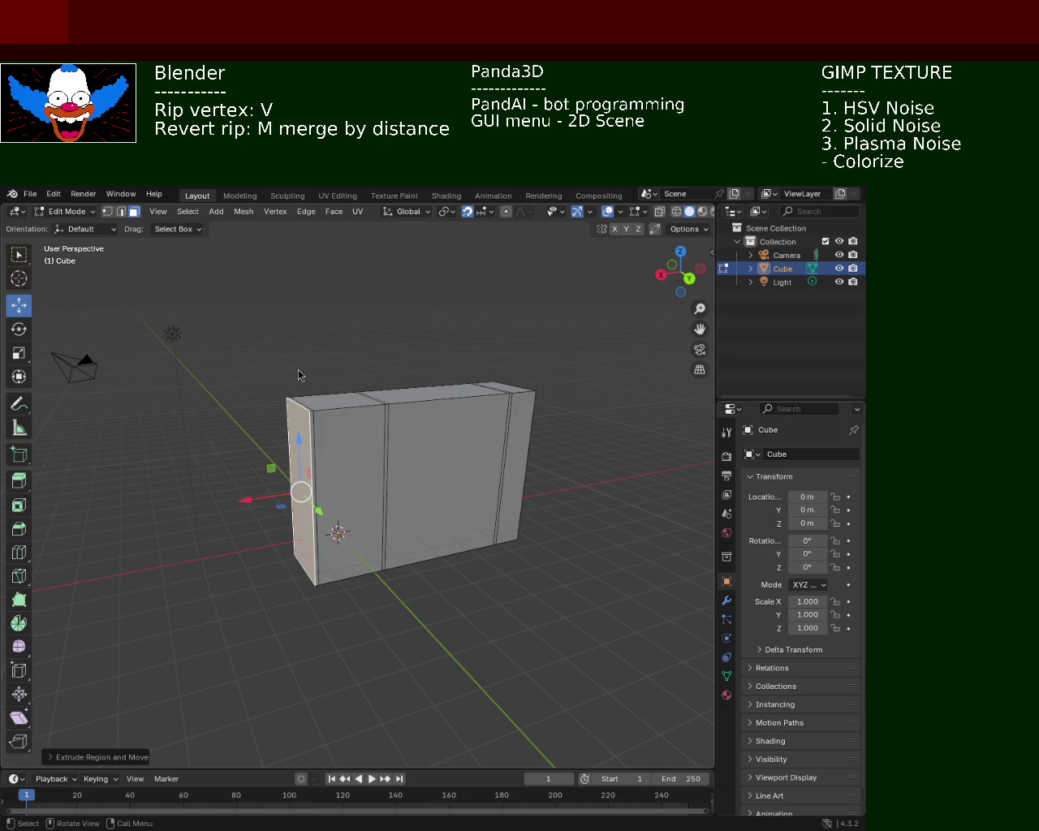
- Zoom in and extrude the wall's left side face about 0.8 m outward
key("shift+b")
scroll(356, 420, "up", 4)
key("Escape")
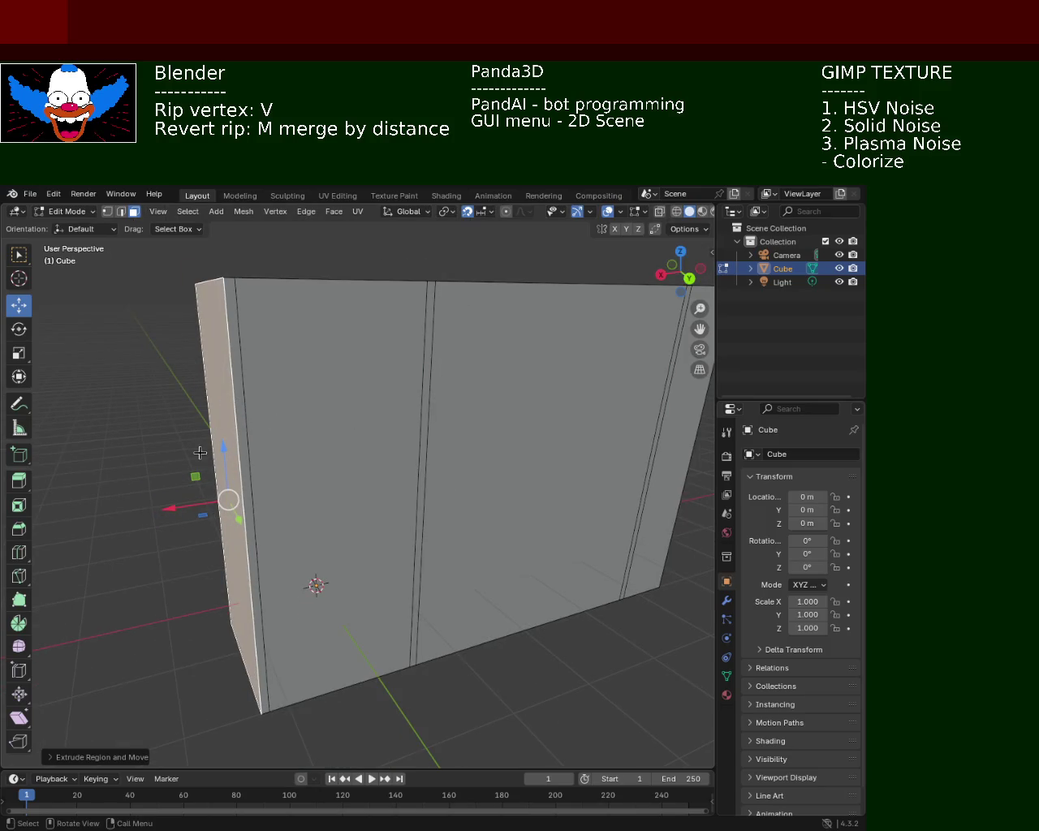
key("e")
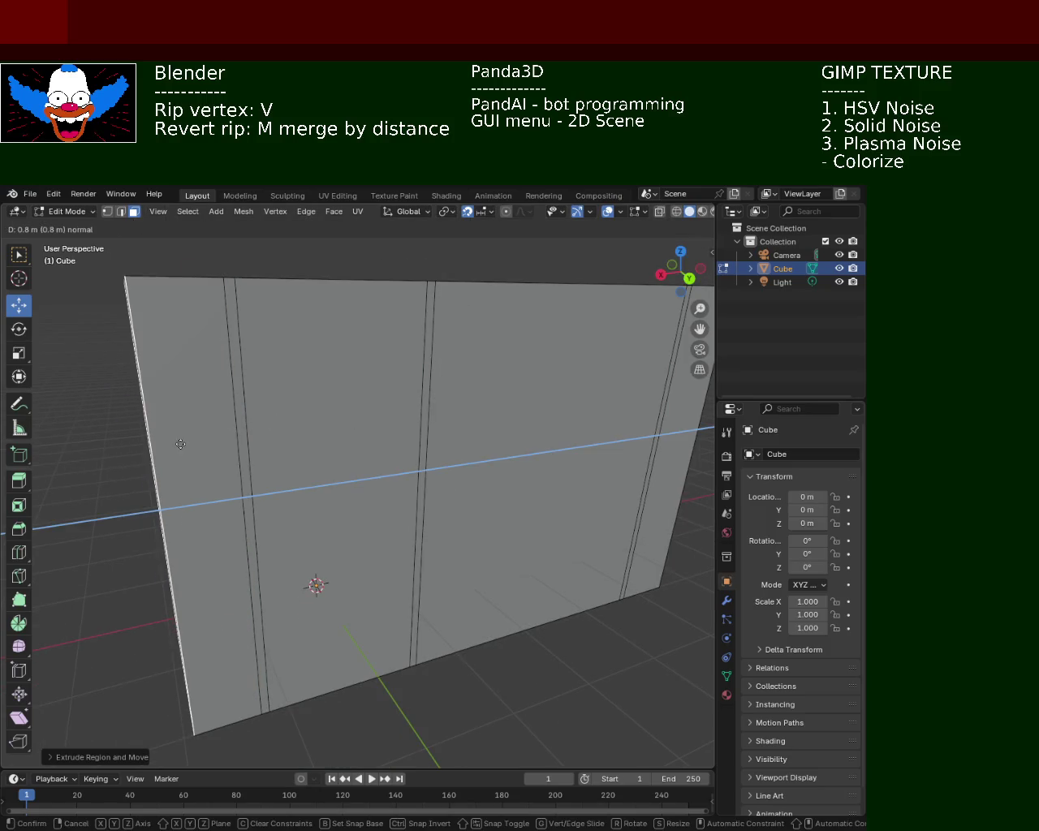
left_click(180, 444)
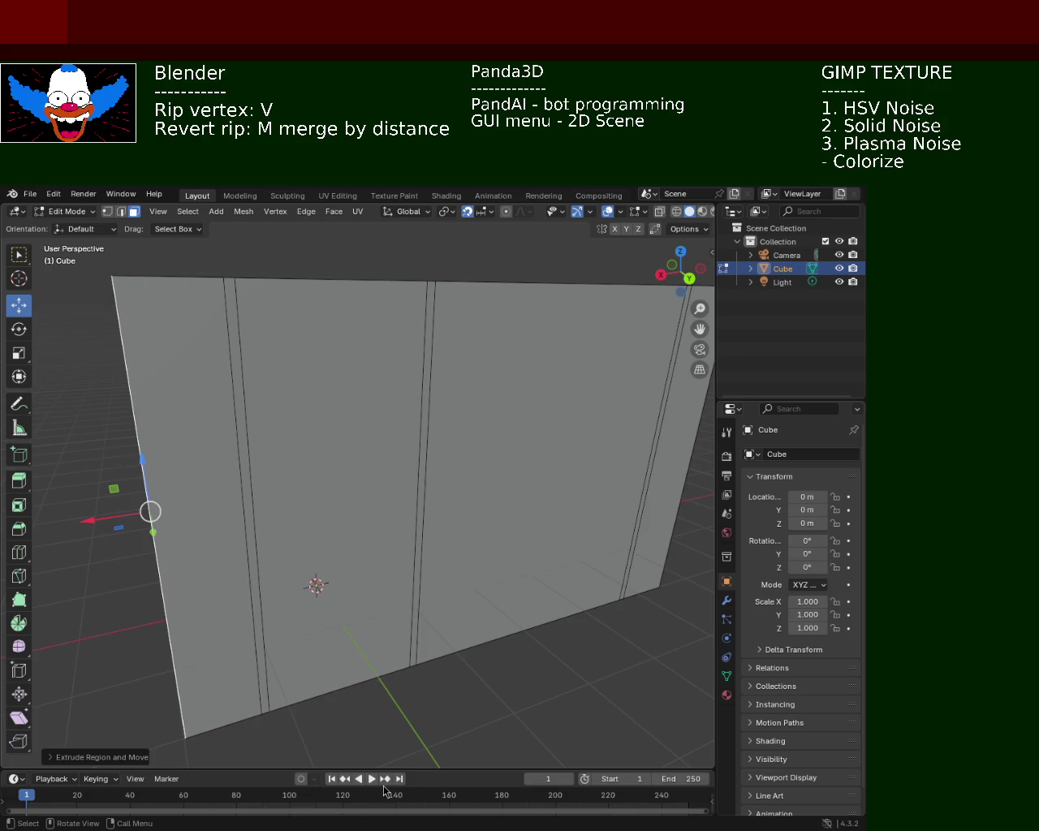
mouse_move(551, 387)
middle_mouse_down()
mouse_move(403, 415)
mouse_move(302, 411)
middle_mouse_up()
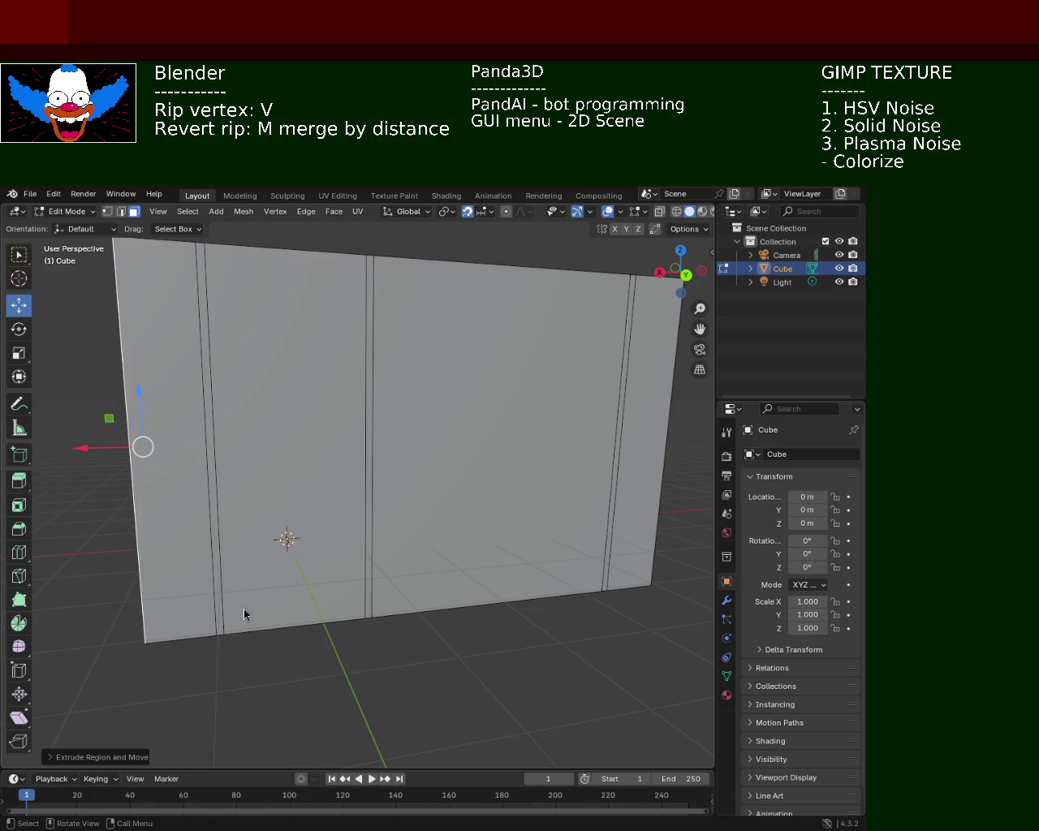
mouse_move(363, 378)
middle_mouse_down()
mouse_move(412, 405)
mouse_move(365, 399)
mouse_move(351, 382)
middle_mouse_up()
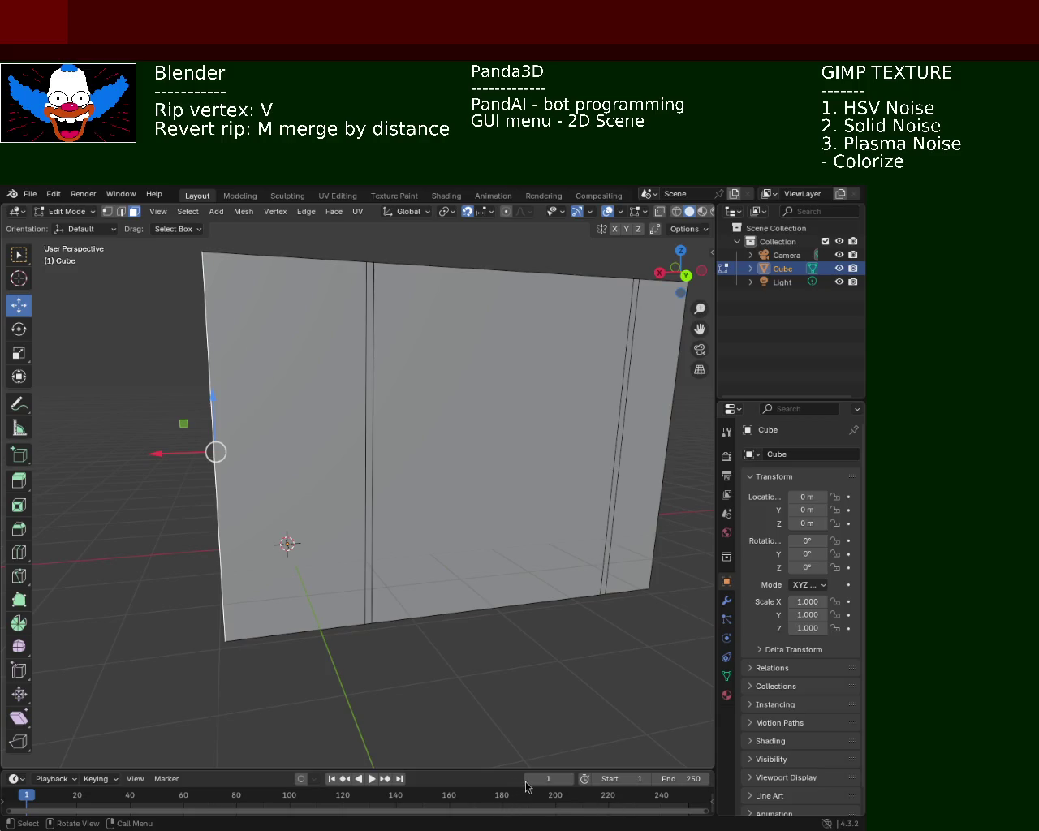
mouse_move(624, 331)
middle_mouse_down()
mouse_move(386, 452)
mouse_move(307, 453)
middle_mouse_up()
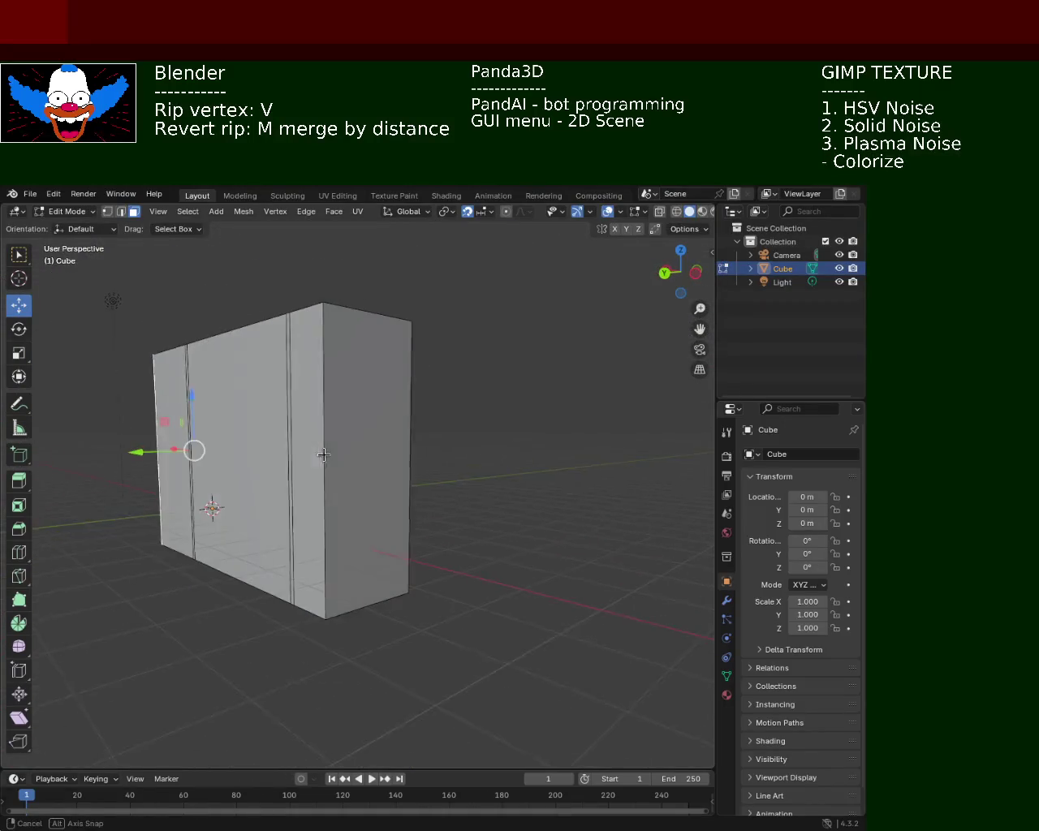
- Push the right end face 0.6 m along X with the move gizmo
middle_click_drag(307, 453, 421, 469)
mouse_move(365, 477)
left_mouse_down()
mouse_move(477, 525)
mouse_move(166, 535)
mouse_move(442, 455)
mouse_move(550, 490)
mouse_move(517, 488)
left_mouse_up()
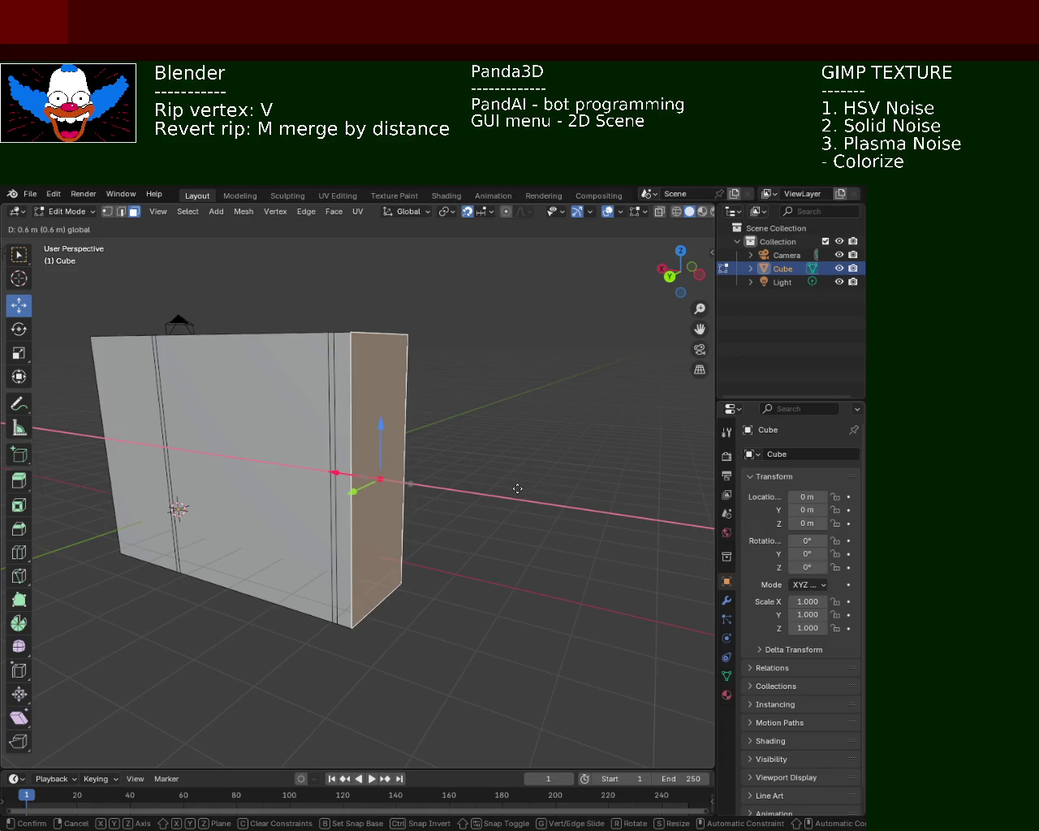
left_click(526, 491)
- Deselect all, select the left end face and start moving it along X
mouse_move(320, 459)
middle_mouse_down()
mouse_move(269, 631)
mouse_move(405, 416)
middle_mouse_up()
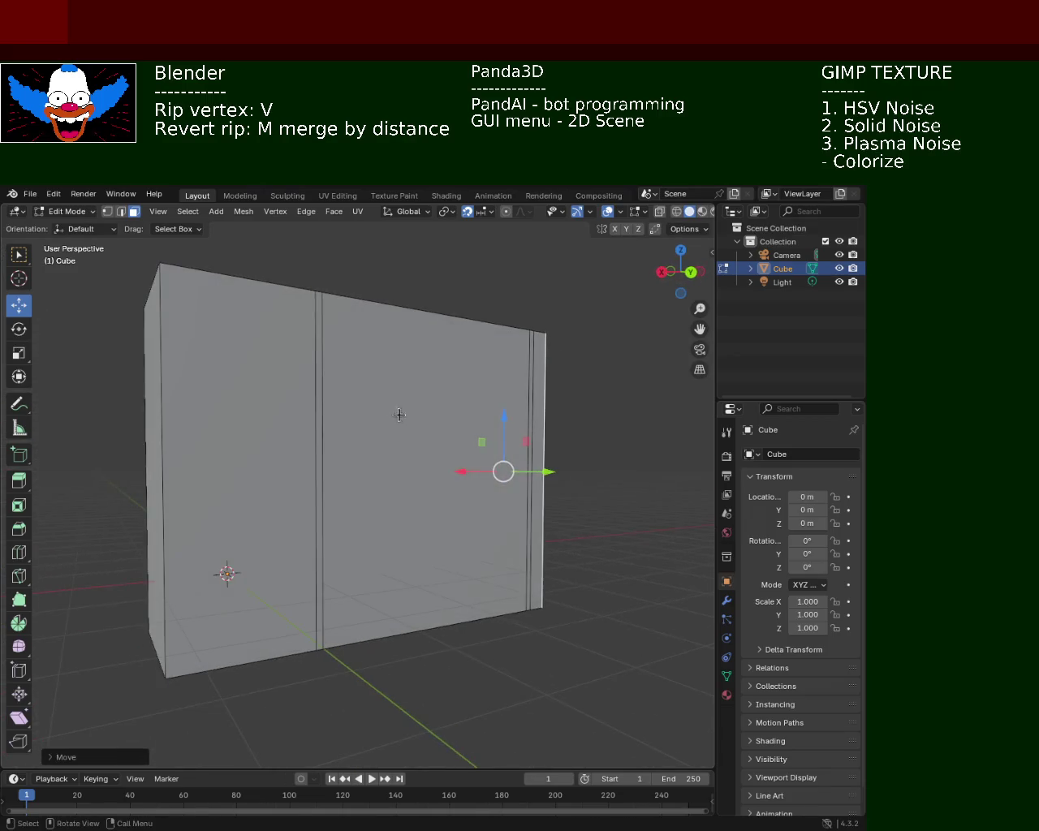
mouse_move(614, 506)
middle_mouse_down()
mouse_move(451, 509)
mouse_move(279, 461)
middle_mouse_up()
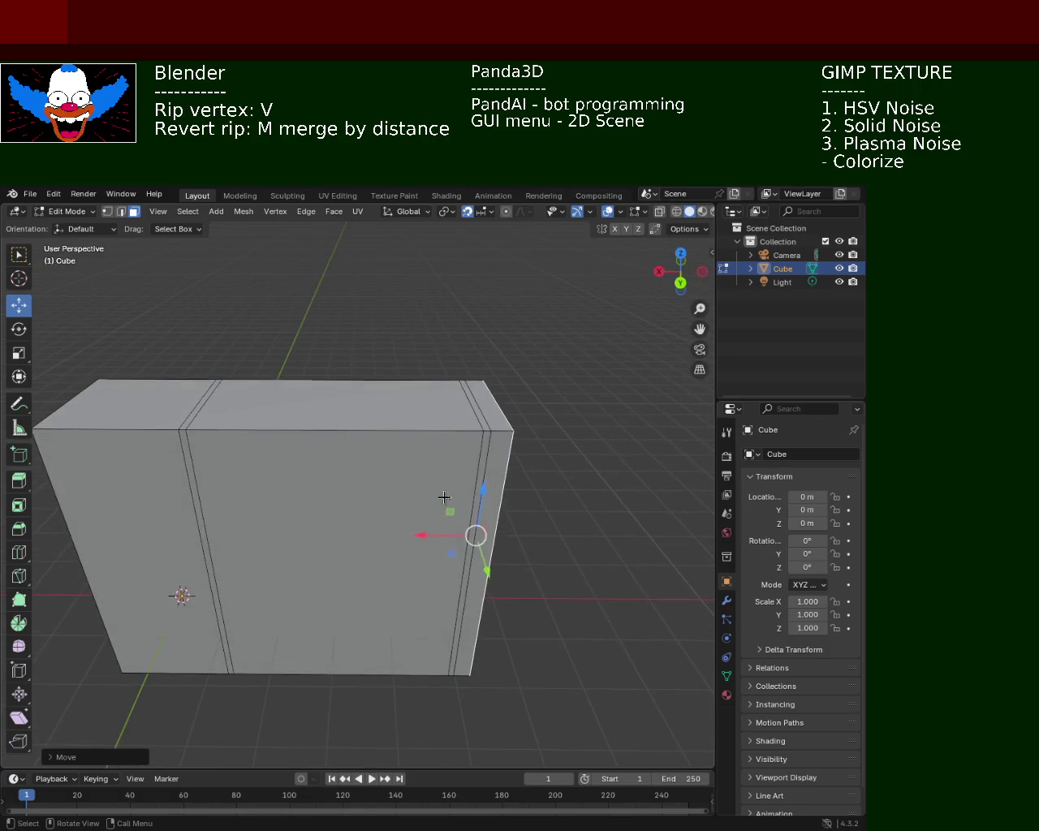
mouse_move(89, 503)
middle_mouse_down()
mouse_move(168, 490)
mouse_move(146, 522)
middle_mouse_up()
key("alt+a")
left_click(168, 524)
key("g")
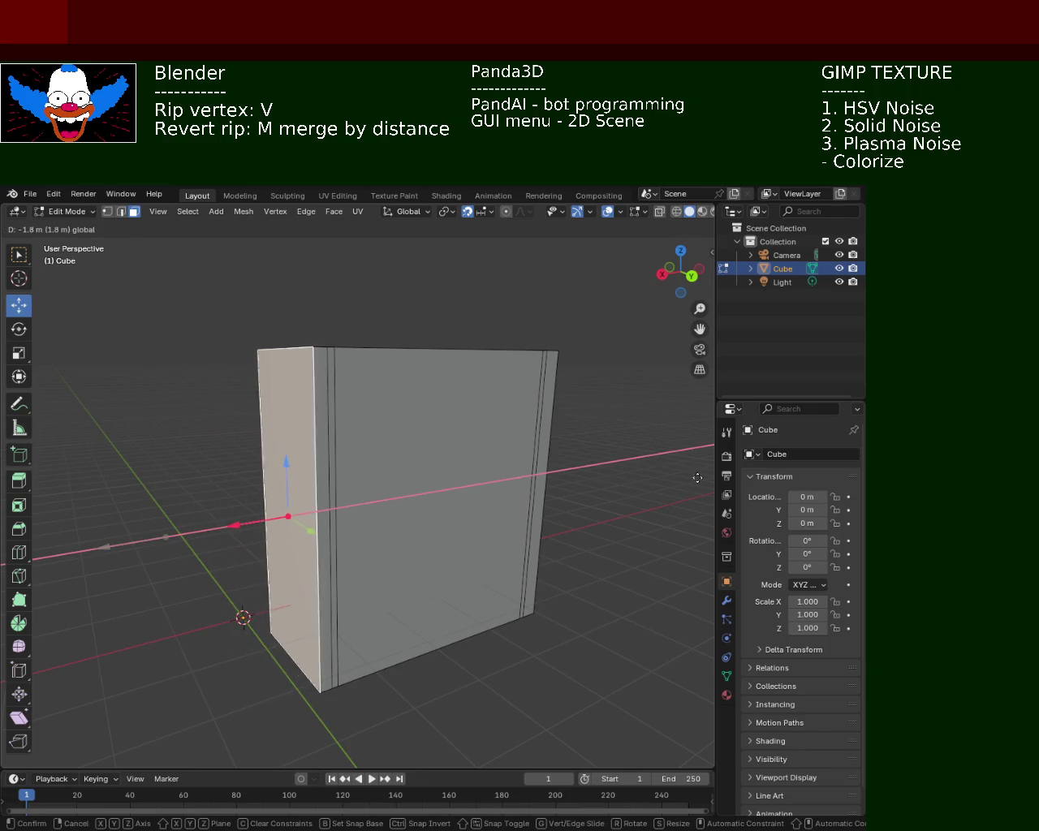
- Confirm the left end move, then extrude the three top faces upward
left_click(310, 662)
mouse_move(310, 662)
middle_mouse_down()
mouse_move(138, 563)
mouse_move(130, 573)
middle_mouse_up()
left_click(508, 408)
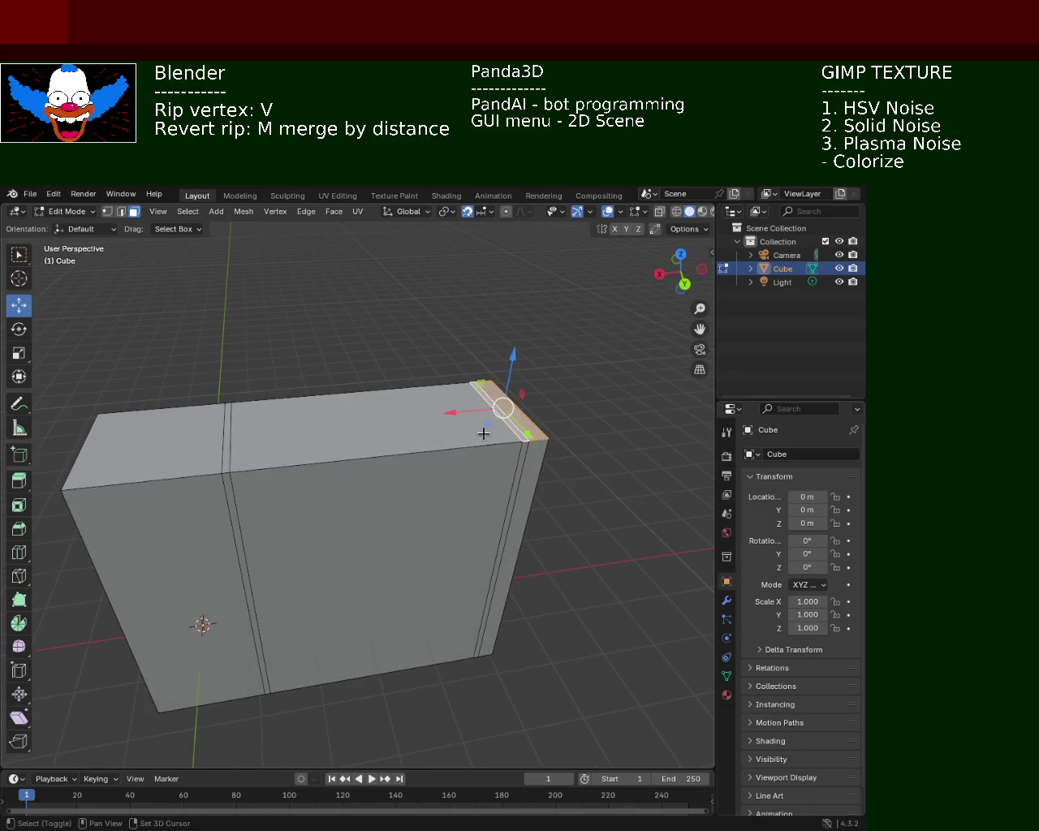
left_click(483, 433, "shift")
left_click(219, 455, "shift")
key("e")
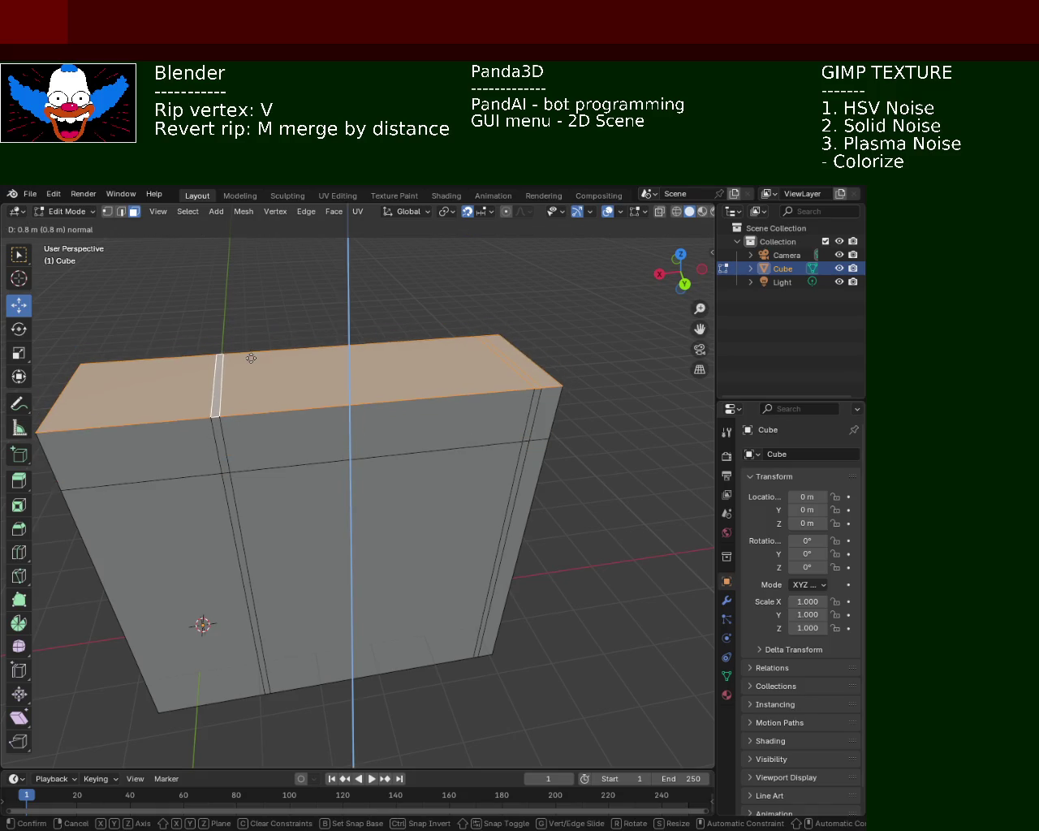
left_click(251, 357)
- Try a 0.1 m extrusion of the right upper face, undo it, and select the upper front face
middle_click_drag(297, 376, 413, 408)
left_click(385, 364)
key("e")
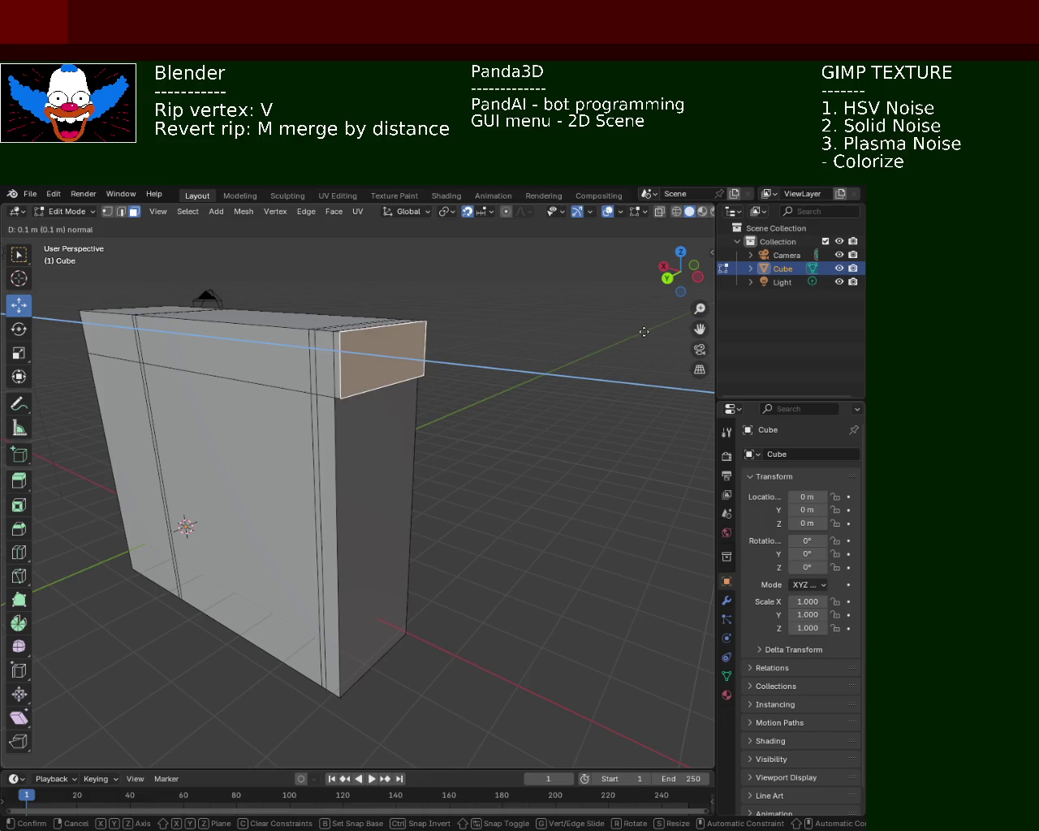
left_click(649, 333)
mouse_move(663, 414)
middle_mouse_down()
mouse_move(370, 481)
mouse_move(425, 487)
mouse_move(360, 457)
mouse_move(419, 495)
mouse_move(429, 476)
mouse_move(400, 476)
mouse_move(695, 506)
middle_mouse_up()
key("ctrl+z")
left_click(360, 455)
mouse_move(523, 463)
middle_mouse_down("ctrl")
mouse_move(533, 505)
mouse_move(567, 518)
mouse_move(644, 584)
mouse_move(552, 538)
mouse_move(367, 565)
mouse_move(354, 556)
mouse_move(413, 512)
middle_mouse_up("ctrl")
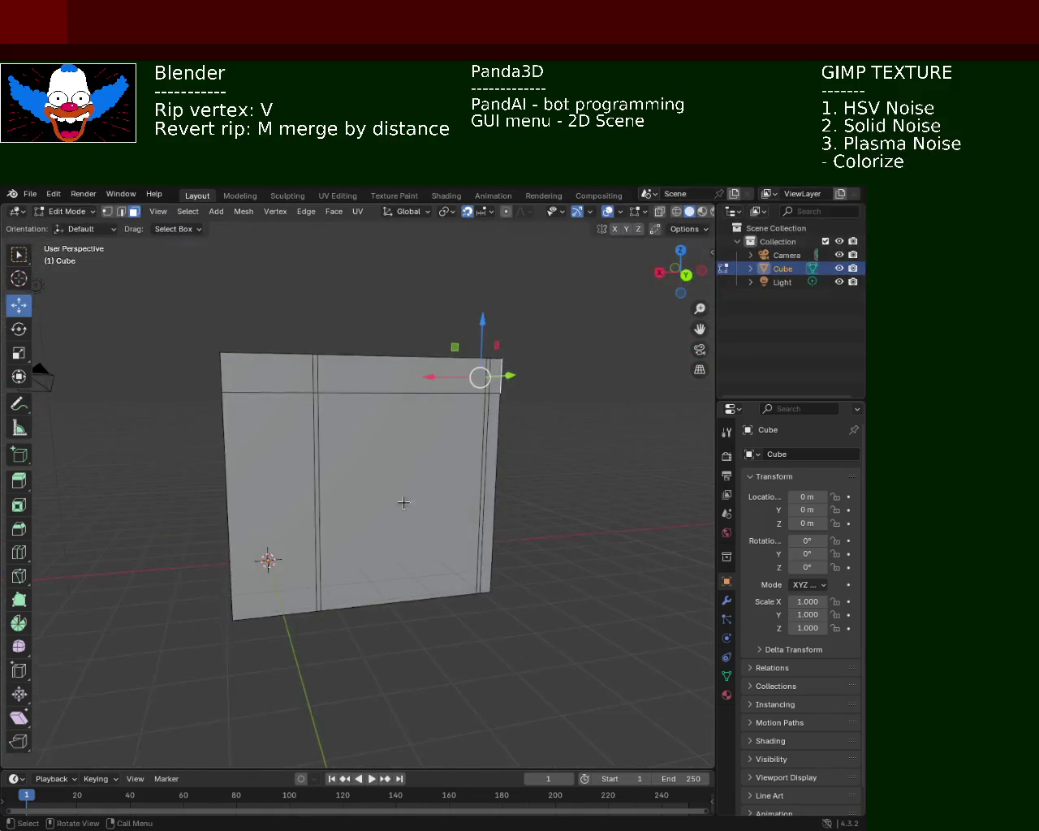
- Extrude the selected front face outward, then once more slightly
key("e")
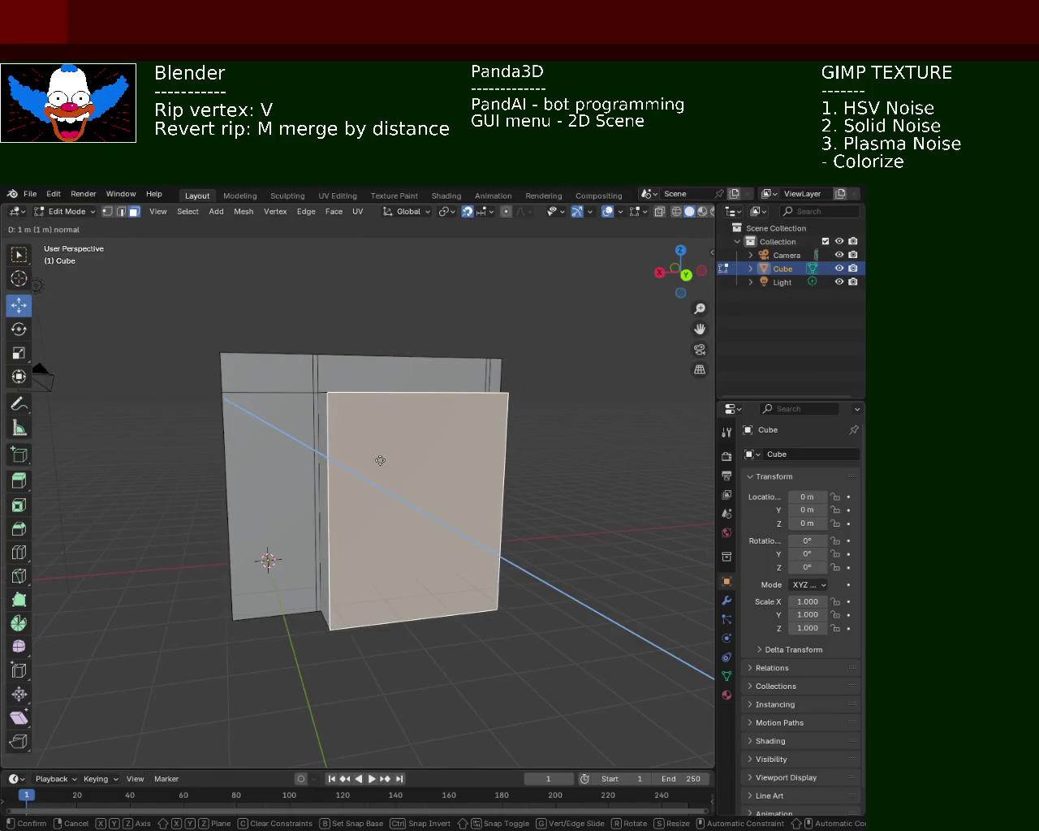
left_click(381, 462)
mouse_move(387, 471)
middle_mouse_down()
mouse_move(508, 568)
mouse_move(516, 547)
middle_mouse_up()
key("e")
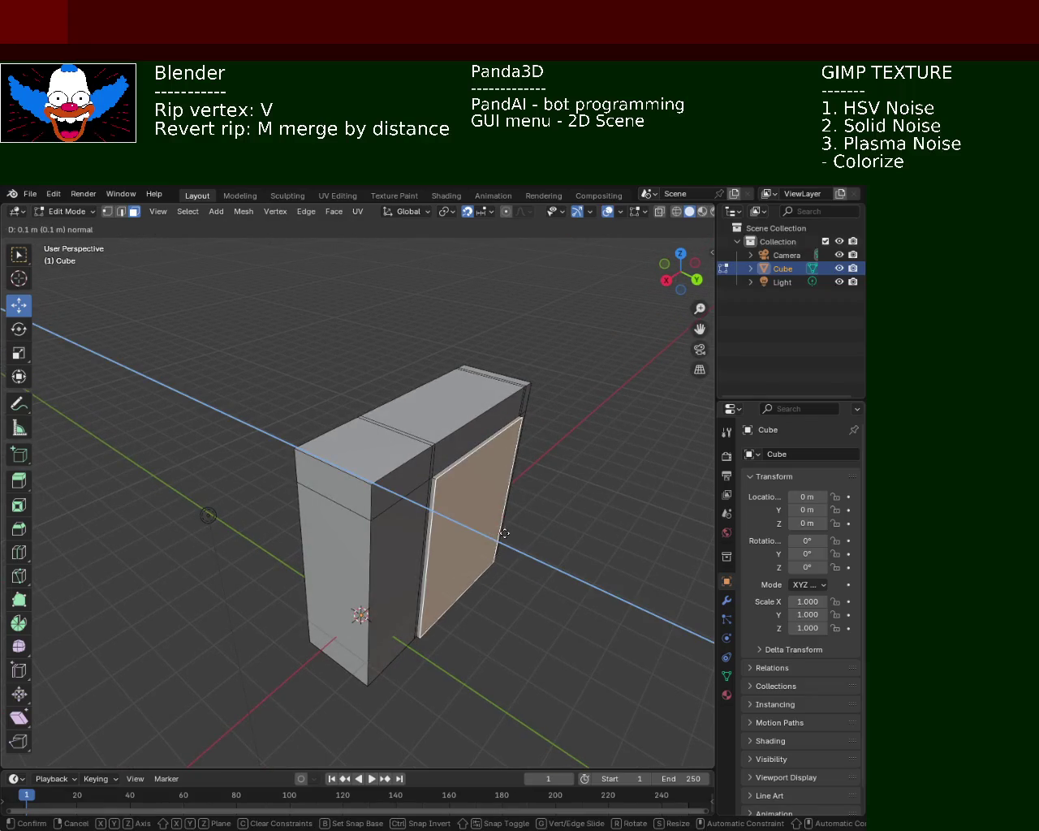
left_click(509, 535)
left_click(563, 577)
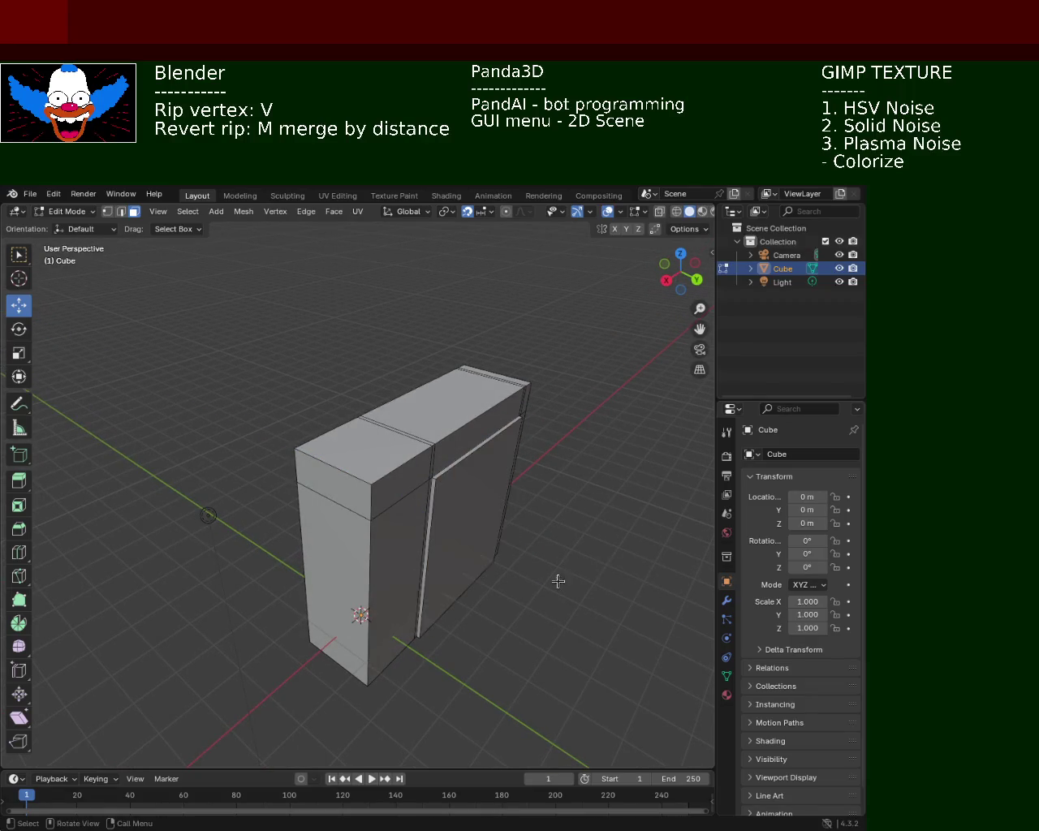
middle_click_drag(563, 577, 502, 559)
- Extrude the front face below the ledge outward
left_click(410, 526)
key("e")
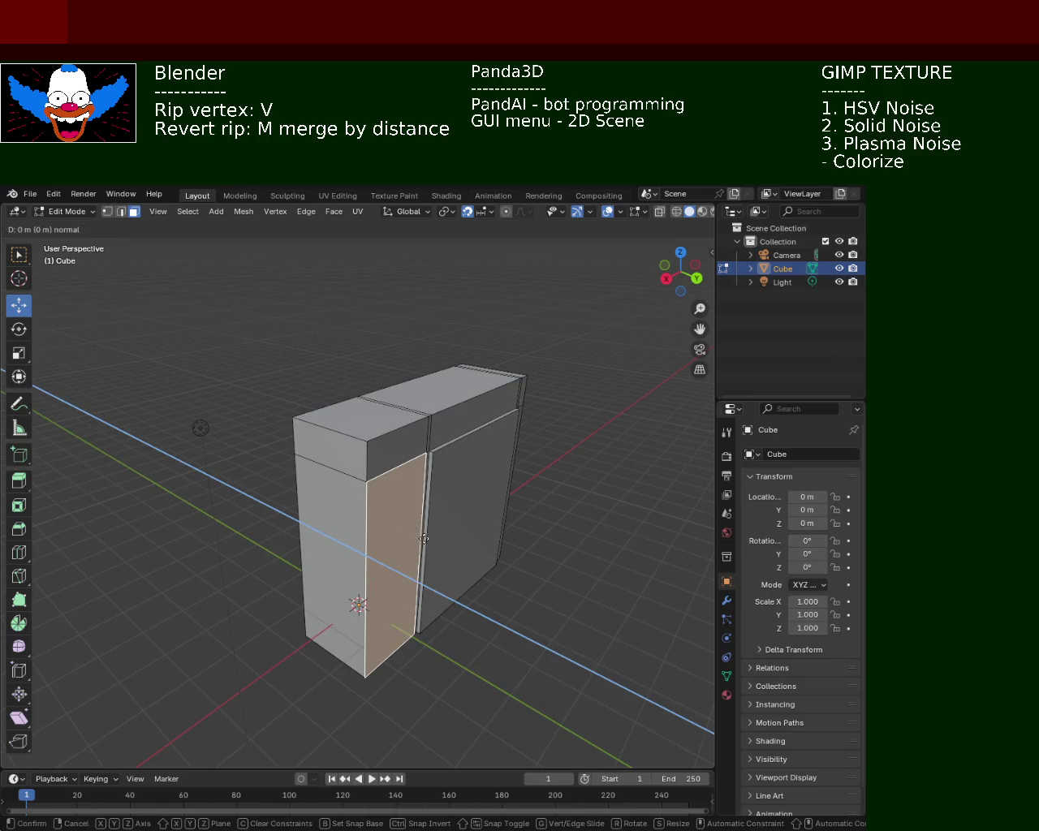
left_click(519, 559)
middle_click_drag(519, 559, 440, 487)
left_click(435, 564)
mouse_move(435, 564)
middle_mouse_down()
mouse_move(475, 658)
mouse_move(484, 638)
mouse_move(537, 606)
mouse_move(427, 543)
middle_mouse_up()
- Extrude another front face outward as a panel and clear the selection
left_click(416, 545)
key("shift+e")
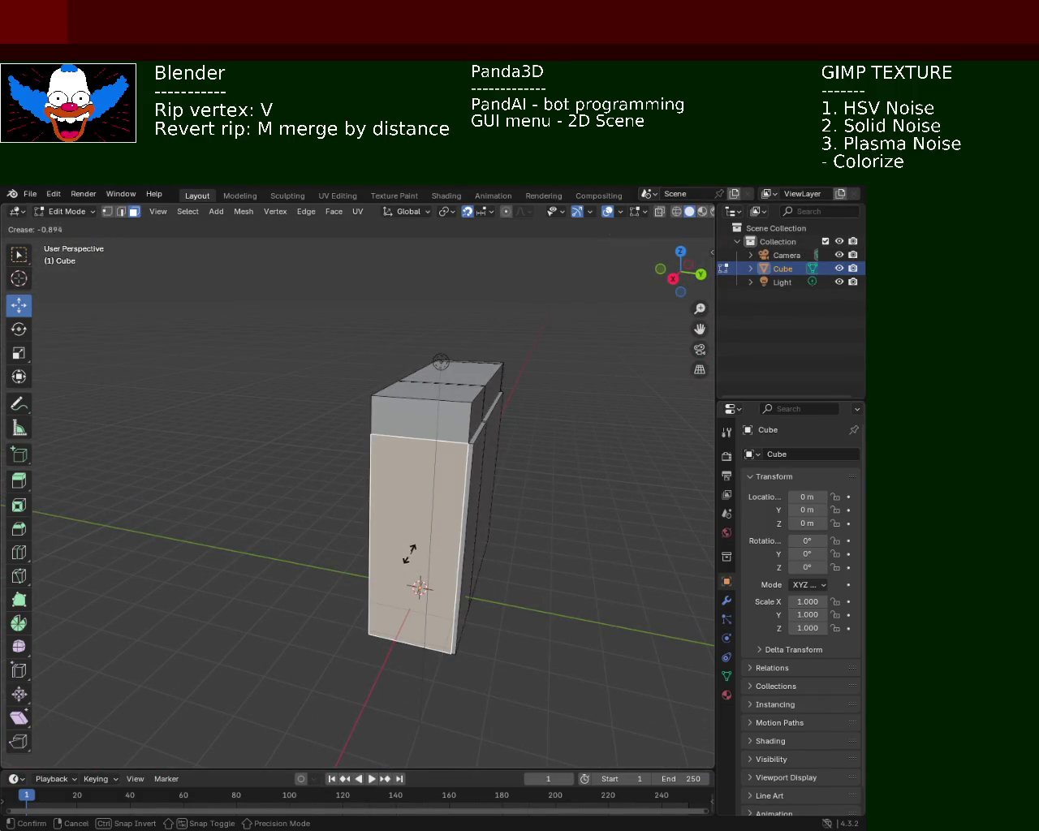
left_click(412, 552)
mouse_move(412, 552)
middle_mouse_down()
mouse_move(378, 549)
mouse_move(462, 519)
mouse_move(538, 552)
mouse_move(598, 612)
mouse_move(503, 560)
mouse_move(528, 637)
middle_mouse_up()
mouse_move(531, 580)
middle_mouse_down()
mouse_move(500, 533)
mouse_move(426, 501)
middle_mouse_up()
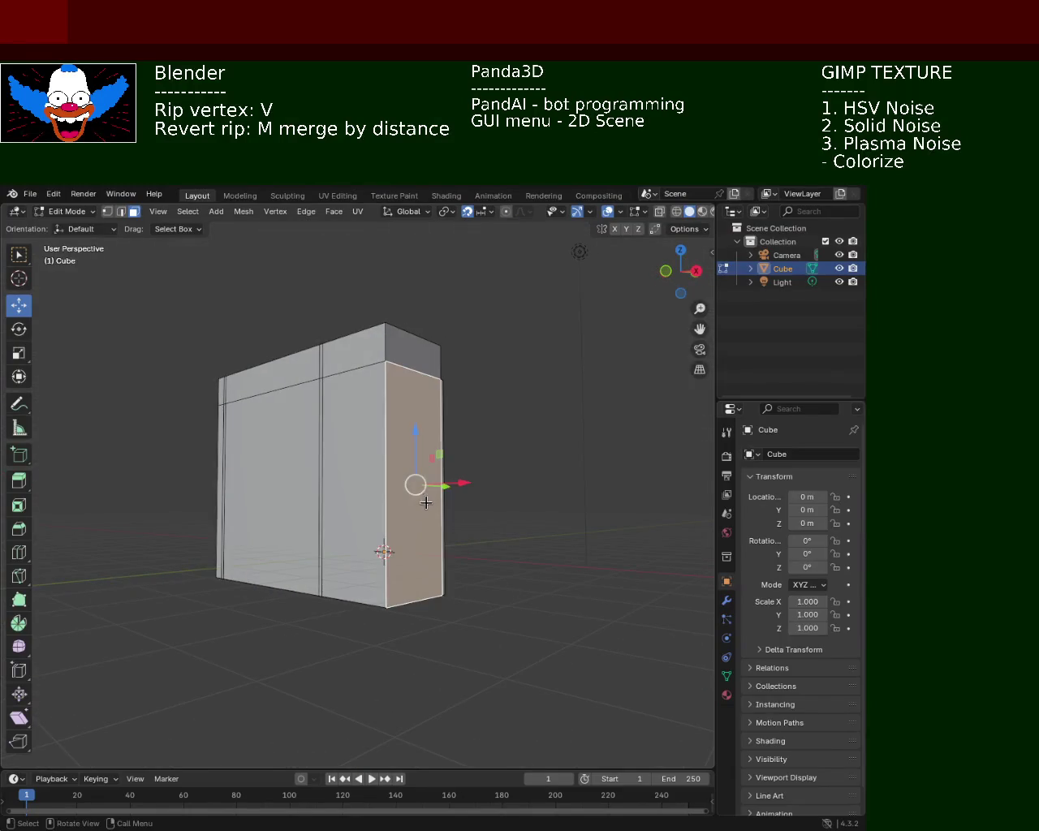
key("e")
left_click(471, 546)
mouse_move(471, 547)
middle_mouse_down()
mouse_move(384, 577)
mouse_move(327, 536)
mouse_move(429, 570)
mouse_move(387, 566)
mouse_move(416, 618)
mouse_move(350, 570)
mouse_move(424, 571)
mouse_move(466, 544)
mouse_move(506, 556)
mouse_move(438, 552)
mouse_move(412, 463)
mouse_move(422, 430)
mouse_move(452, 427)
mouse_move(398, 463)
mouse_move(420, 424)
mouse_move(341, 481)
mouse_move(331, 460)
middle_mouse_up()
key("alt+a")
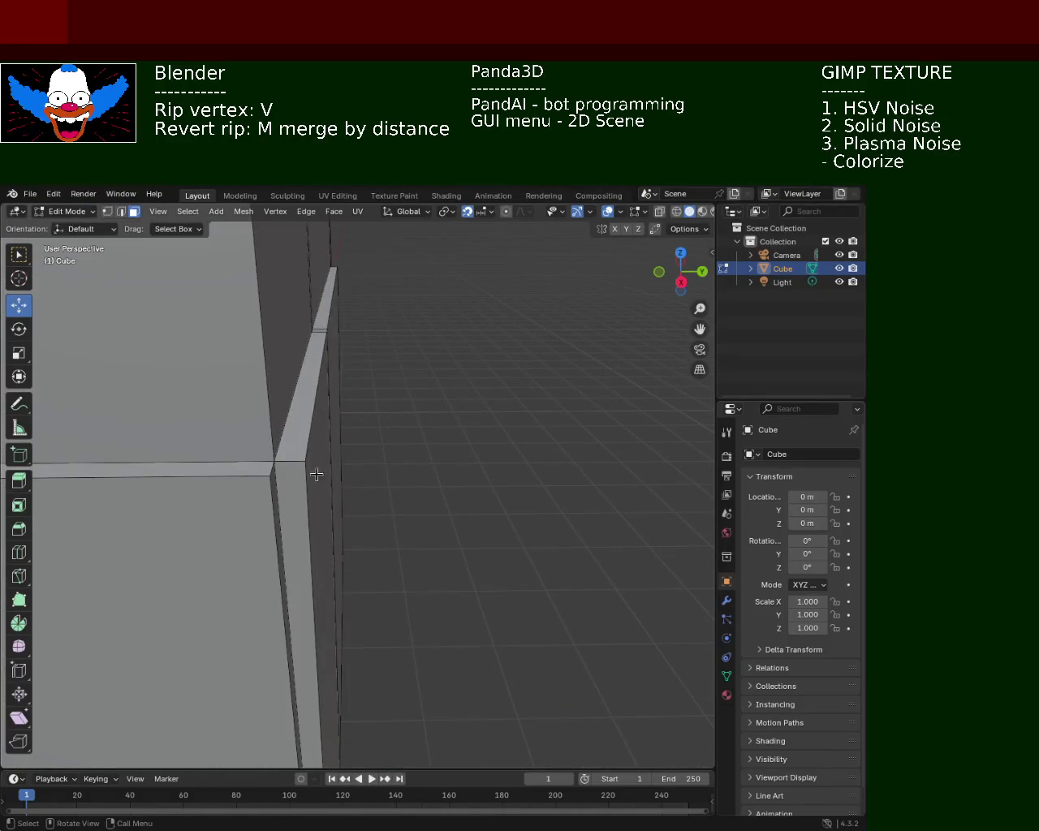
left_click(269, 486)
mouse_move(269, 473)
middle_mouse_down()
mouse_move(287, 465)
mouse_move(281, 557)
mouse_move(271, 473)
middle_mouse_up()
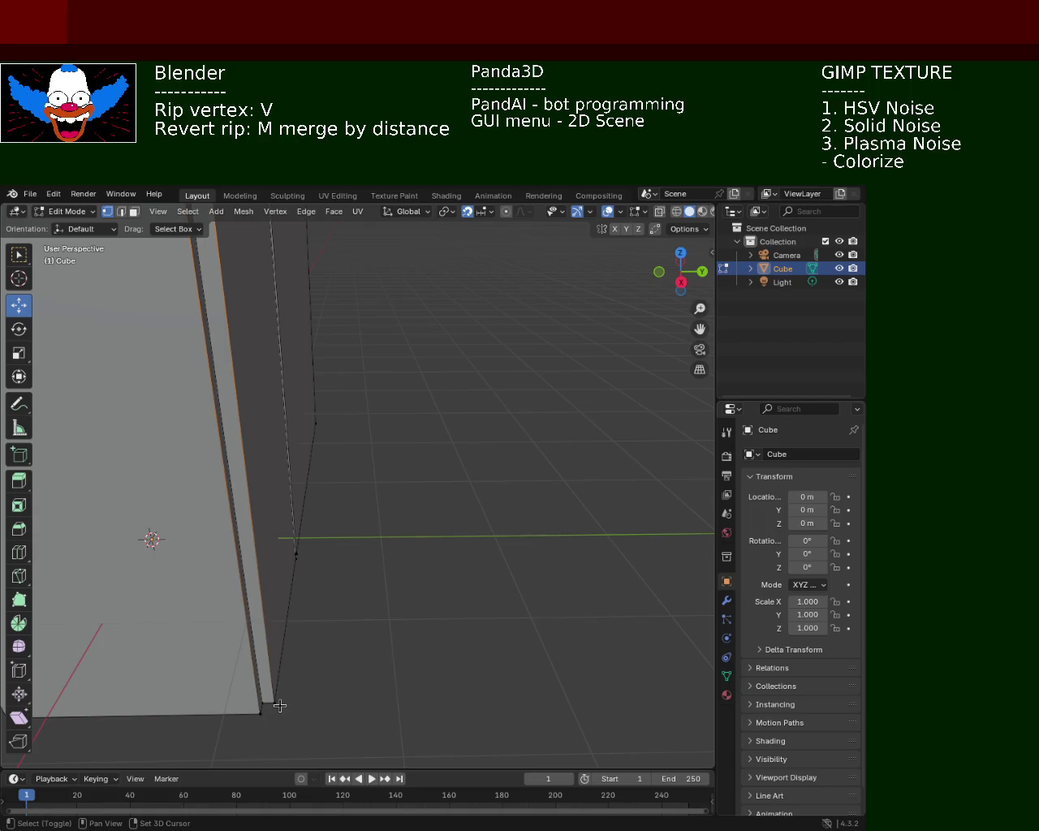
mouse_move(259, 709)
middle_mouse_down("shift")
mouse_move(290, 496)
mouse_move(305, 566)
middle_mouse_up("shift")
key("Escape")
left_click(308, 482)
left_click(309, 484, "shift")
left_click(326, 485)
left_click(318, 487, "shift")
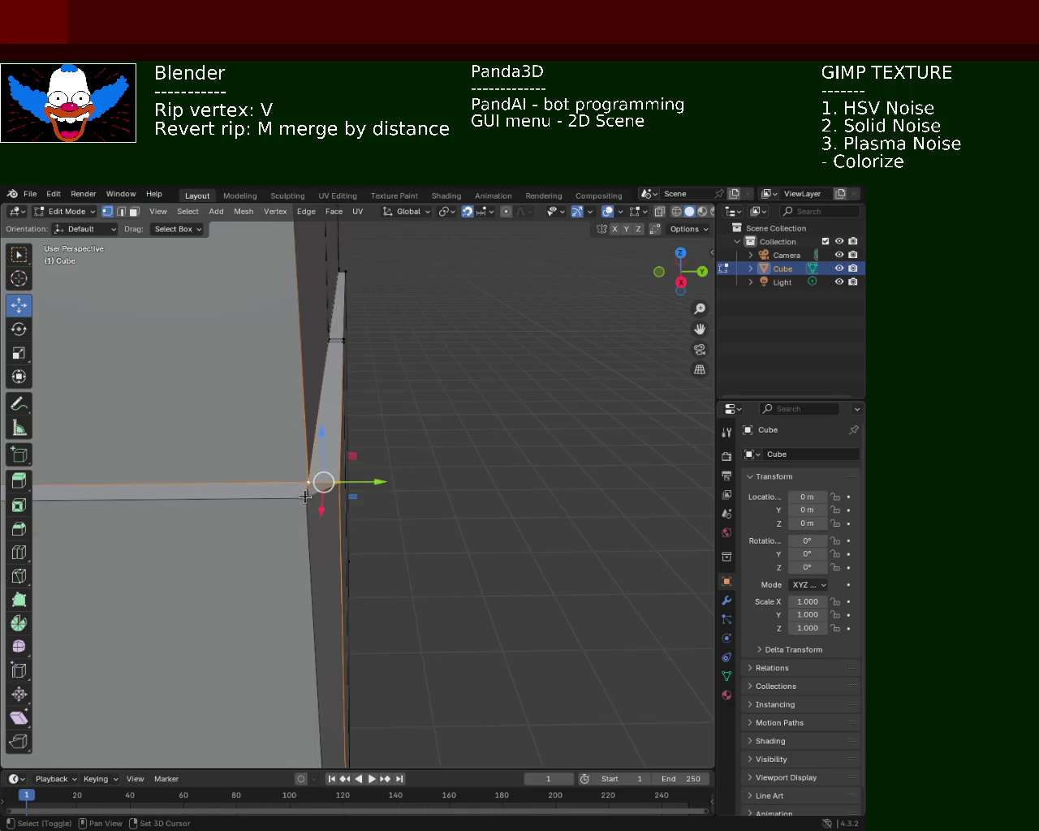
left_click(408, 431)
mouse_move(429, 420)
middle_mouse_down()
mouse_move(407, 544)
mouse_move(380, 558)
middle_mouse_up()
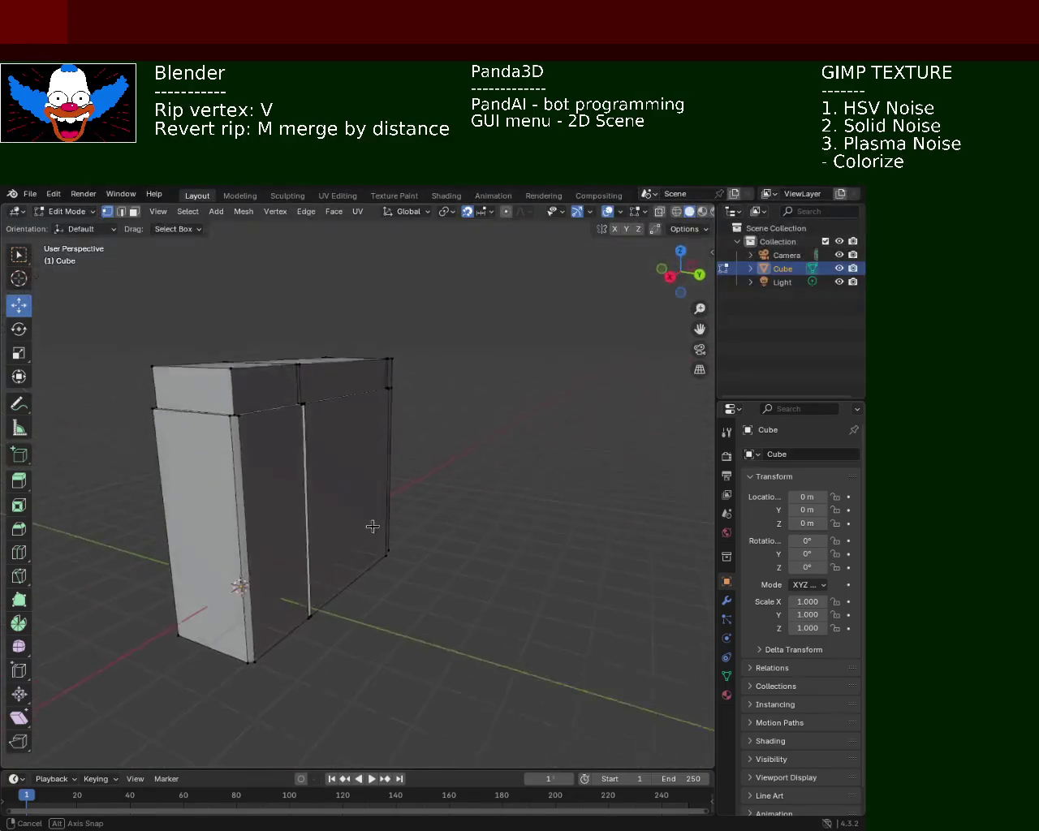
middle_click_drag(381, 558, 285, 455)
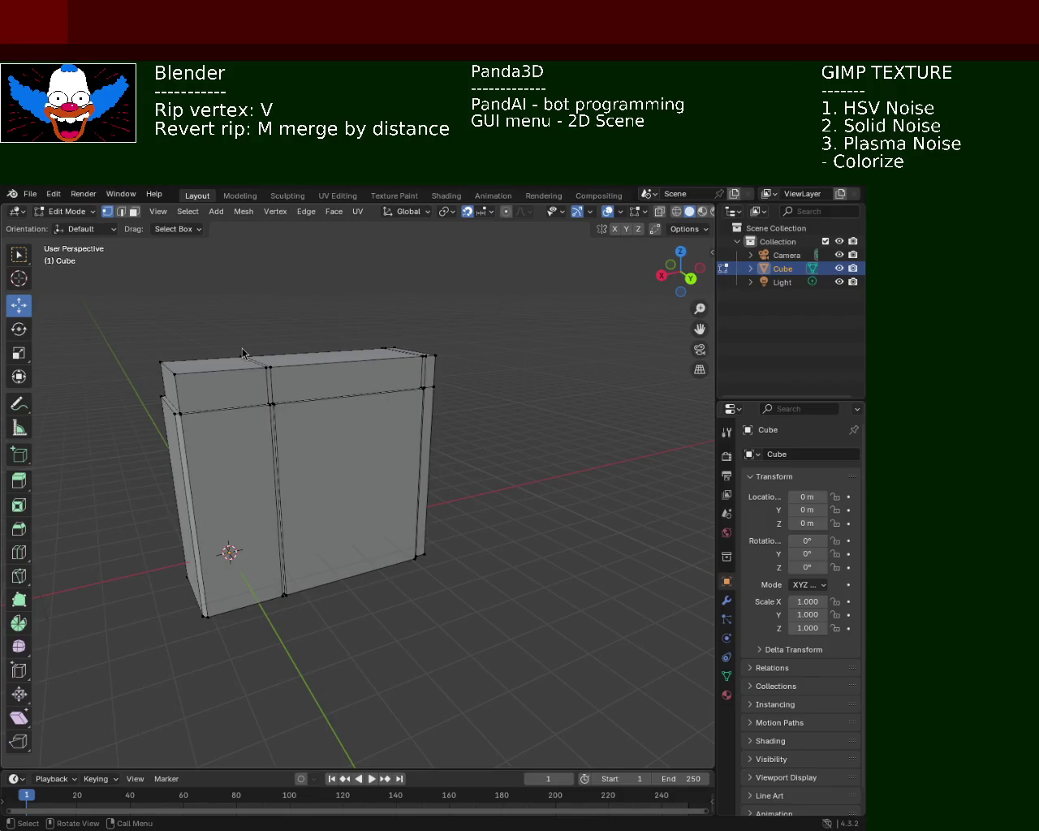
mouse_move(385, 450)
middle_mouse_down()
mouse_move(331, 458)
mouse_move(416, 475)
mouse_move(341, 398)
mouse_move(427, 392)
mouse_move(371, 382)
mouse_move(429, 375)
mouse_move(466, 408)
mouse_move(395, 395)
mouse_move(459, 420)
mouse_move(495, 357)
mouse_move(325, 417)
mouse_move(274, 408)
mouse_move(176, 338)
middle_mouse_up()
left_click(133, 211)
- Extrude the box's front face outward
left_click(313, 452)
key("e")
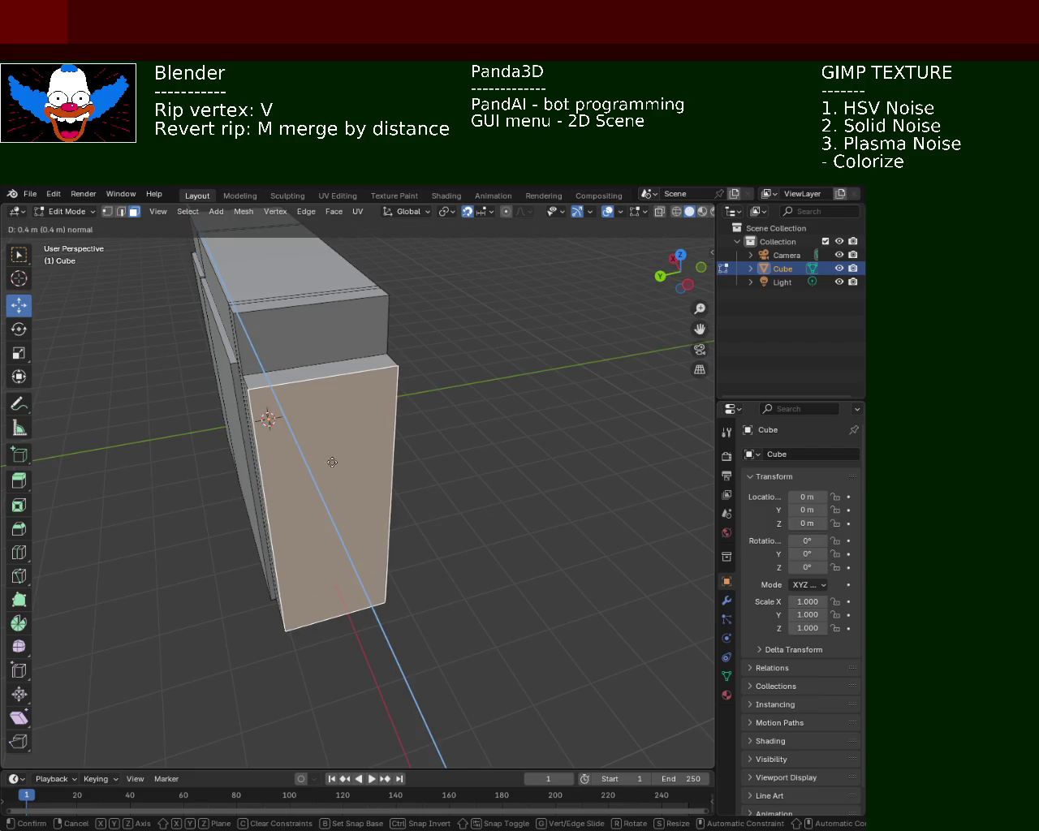
left_click(301, 331)
mouse_move(301, 331)
middle_mouse_down()
mouse_move(364, 371)
mouse_move(514, 362)
mouse_move(505, 358)
middle_mouse_up()
- Extrude the narrow right strip face slightly outward
left_click(590, 355)
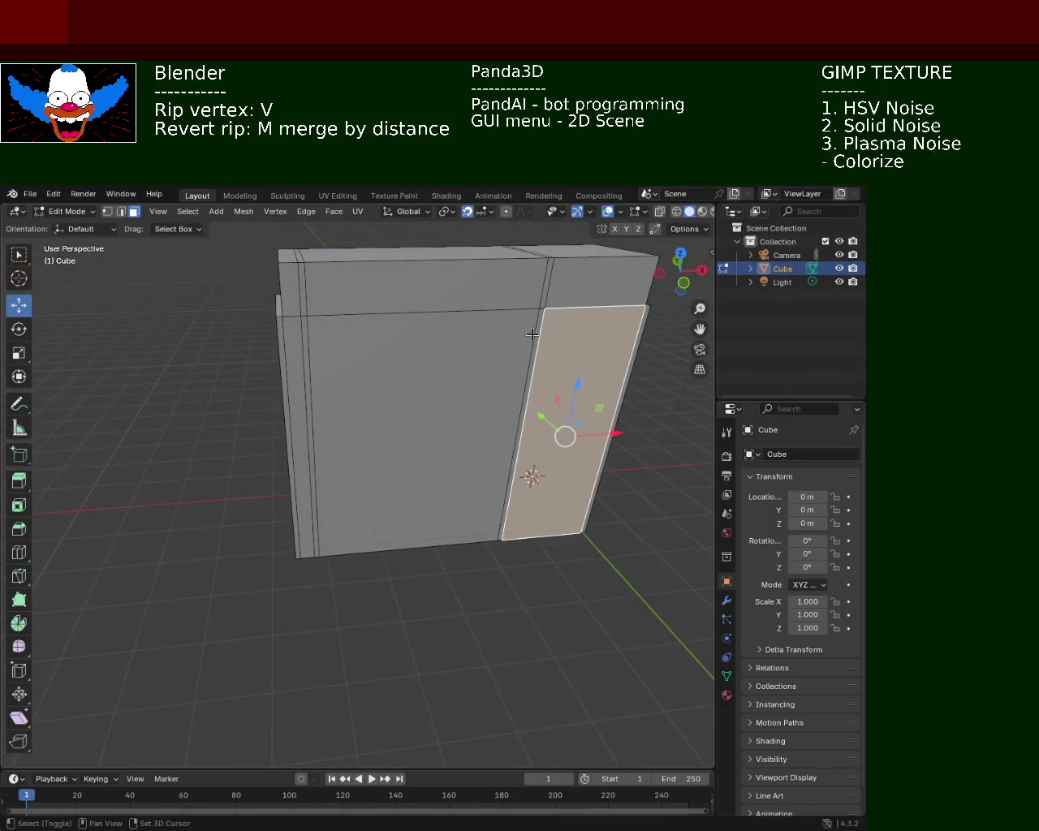
left_click(493, 348, "shift")
left_click(345, 359)
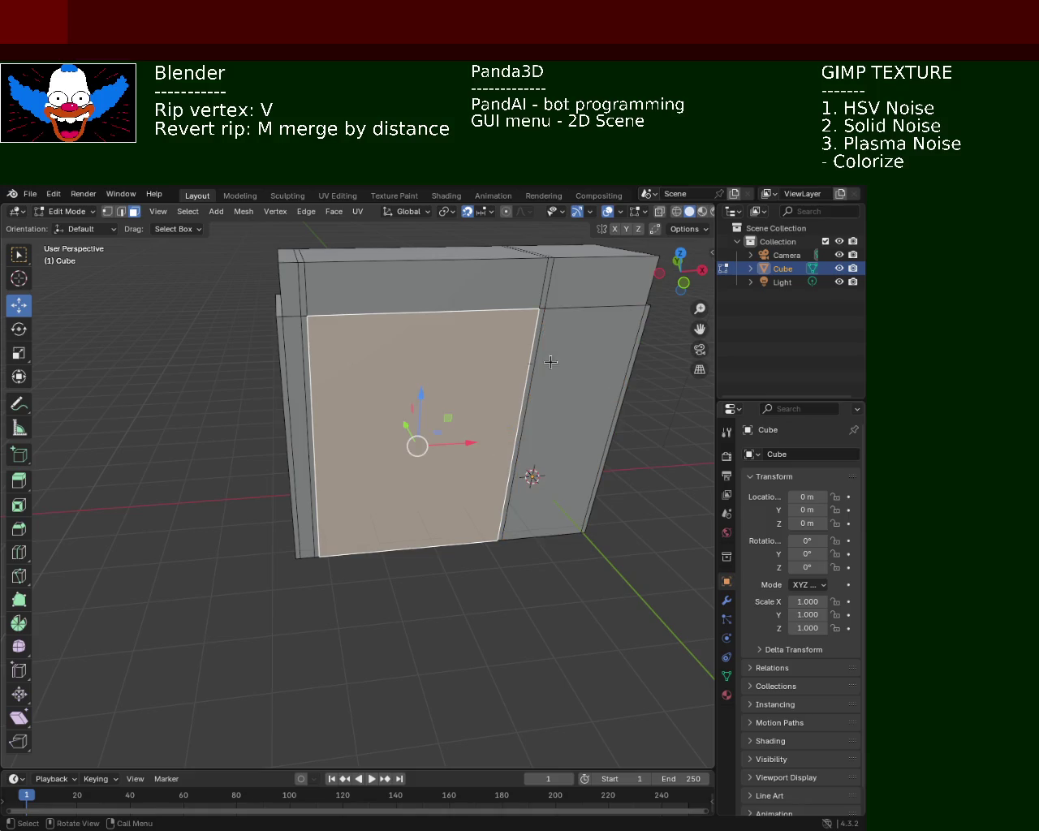
left_click(587, 362)
key("e")
left_click(600, 382)
- Extrude the large front face outward into a raised panel
left_click(454, 365)
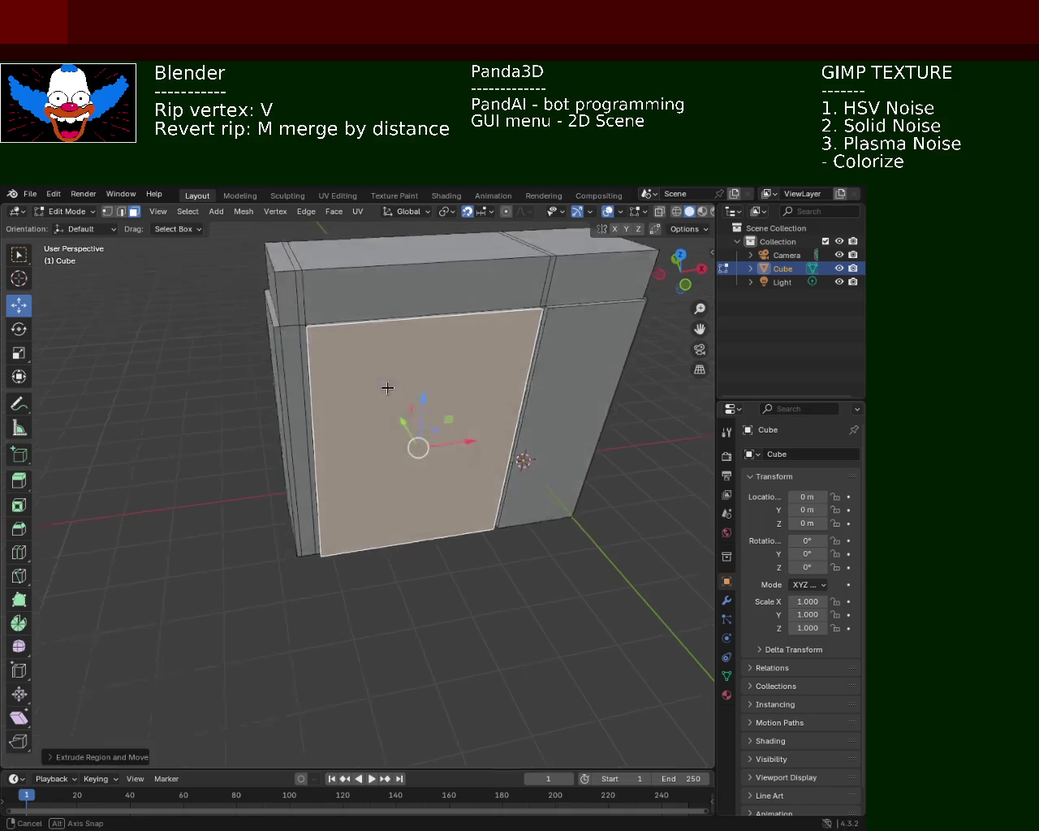
middle_click_drag(385, 385, 577, 476)
left_click(409, 437)
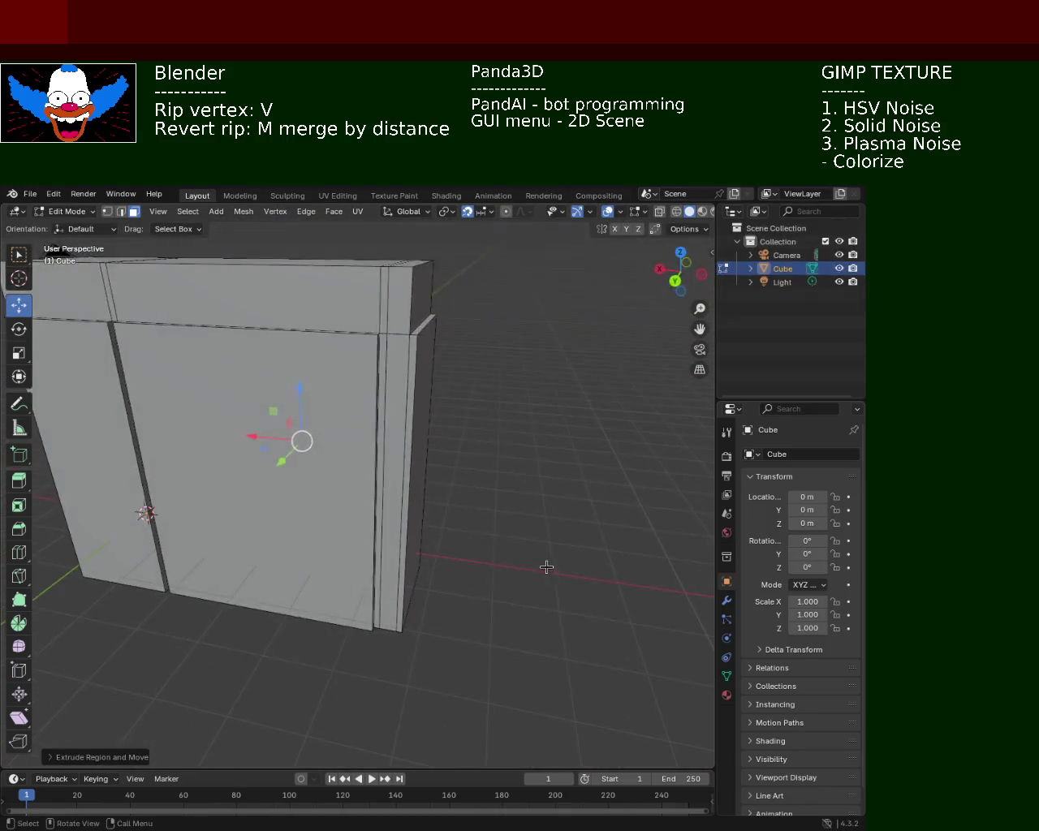
left_click(489, 444)
mouse_move(487, 442)
middle_mouse_down()
mouse_move(370, 417)
mouse_move(425, 459)
mouse_move(493, 440)
mouse_move(356, 406)
mouse_move(456, 431)
mouse_move(412, 431)
mouse_move(436, 441)
middle_mouse_up()
left_click(371, 417)
key("e")
left_click(364, 444)
- Adjust the side face with a V transform, then switch to vertex select
left_click(492, 447)
key("v")
left_click(492, 448)
left_click(107, 213)
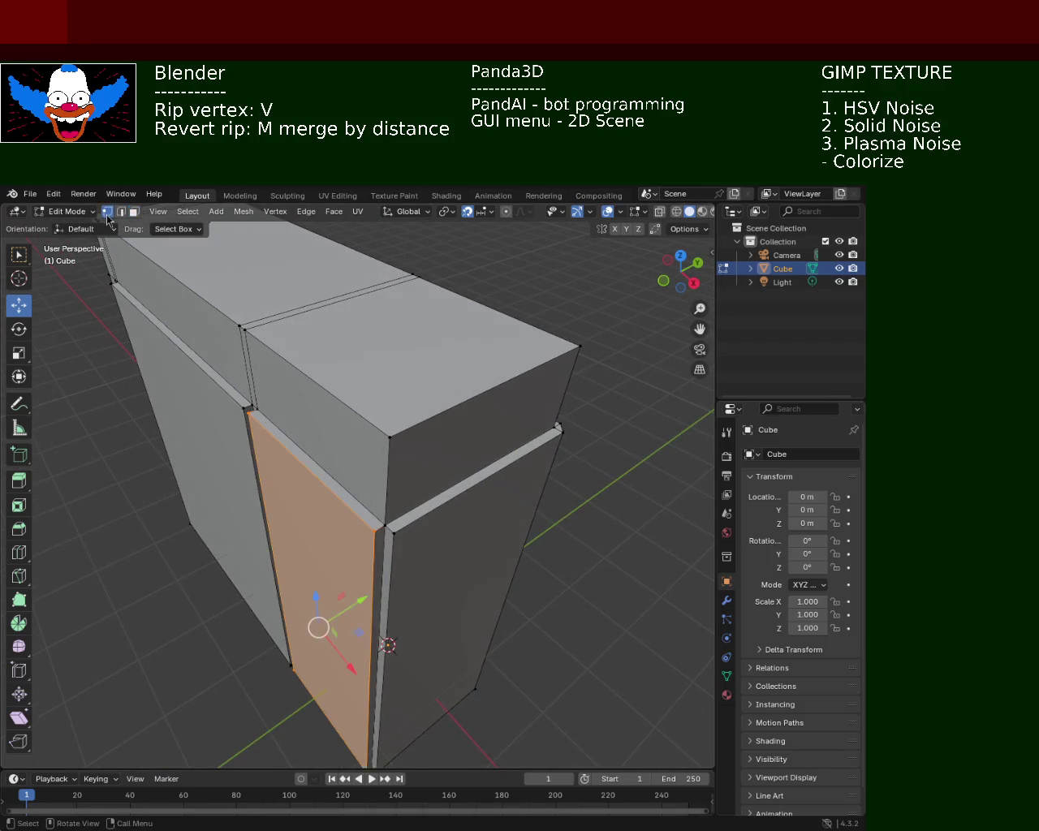
left_click(378, 529)
mouse_move(395, 585)
middle_mouse_down()
mouse_move(383, 617)
mouse_move(391, 635)
mouse_move(404, 550)
middle_mouse_up()
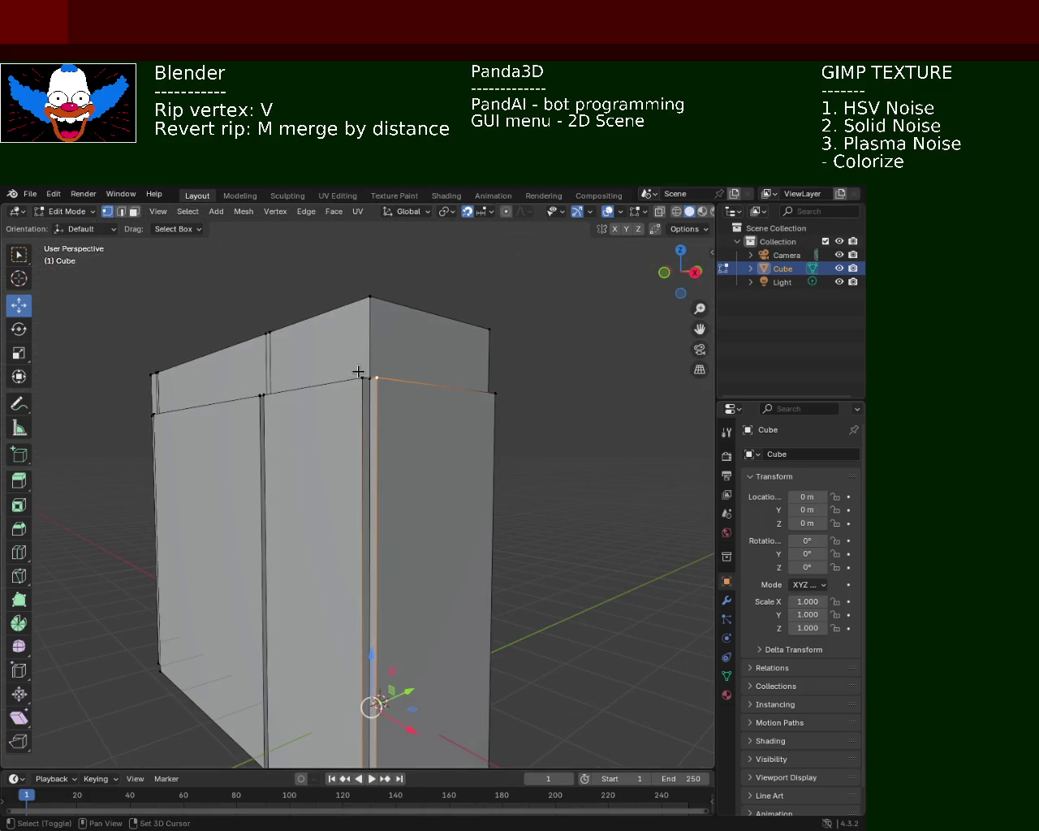
mouse_move(379, 420)
middle_mouse_down()
mouse_move(395, 378)
mouse_move(373, 431)
mouse_move(375, 377)
middle_mouse_up()
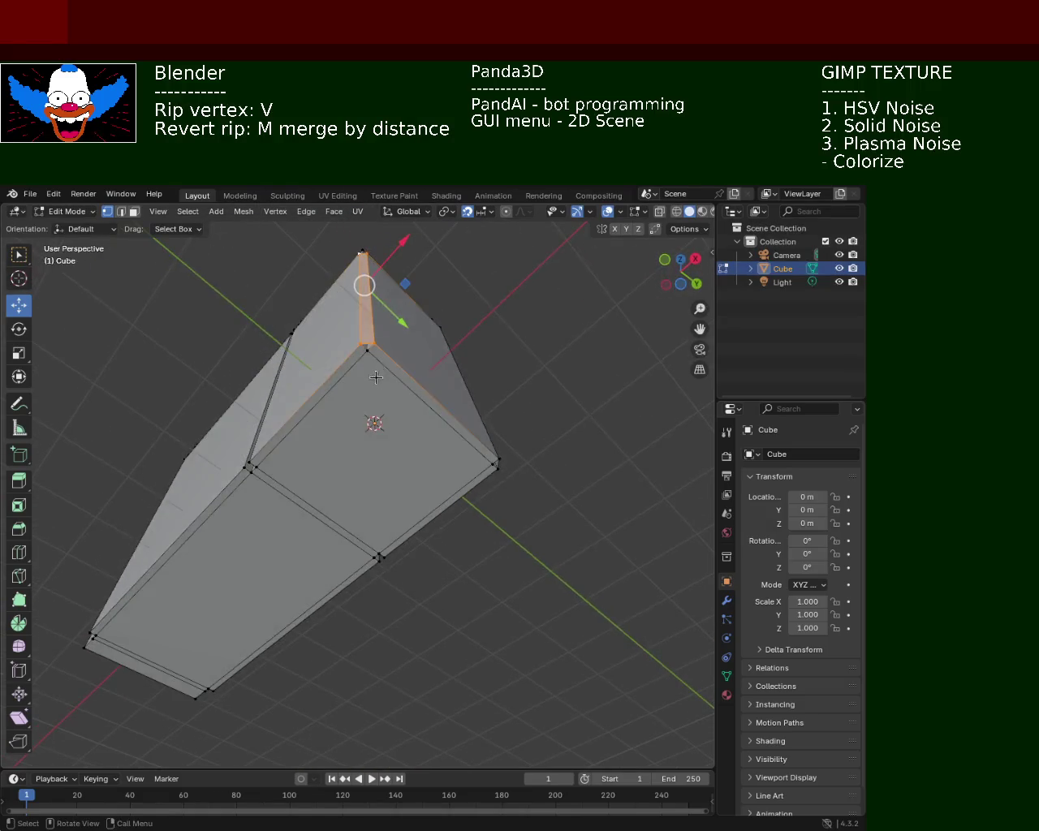
left_click(366, 352)
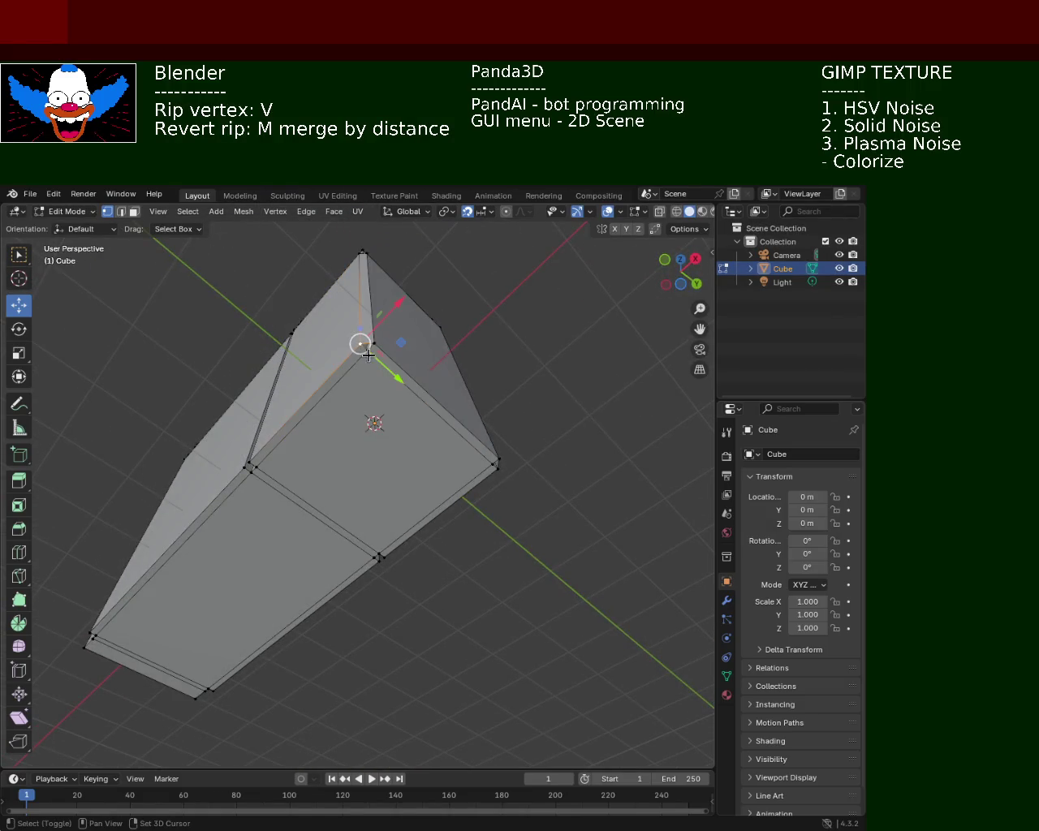
middle_click_drag(372, 343, 508, 467)
mouse_move(557, 511)
middle_mouse_down()
mouse_move(248, 479)
mouse_move(282, 401)
mouse_move(343, 413)
mouse_move(354, 454)
mouse_move(355, 438)
mouse_move(415, 502)
mouse_move(260, 503)
mouse_move(382, 485)
mouse_move(447, 495)
mouse_move(307, 418)
middle_mouse_up()
scroll(405, 416, "down", 5)
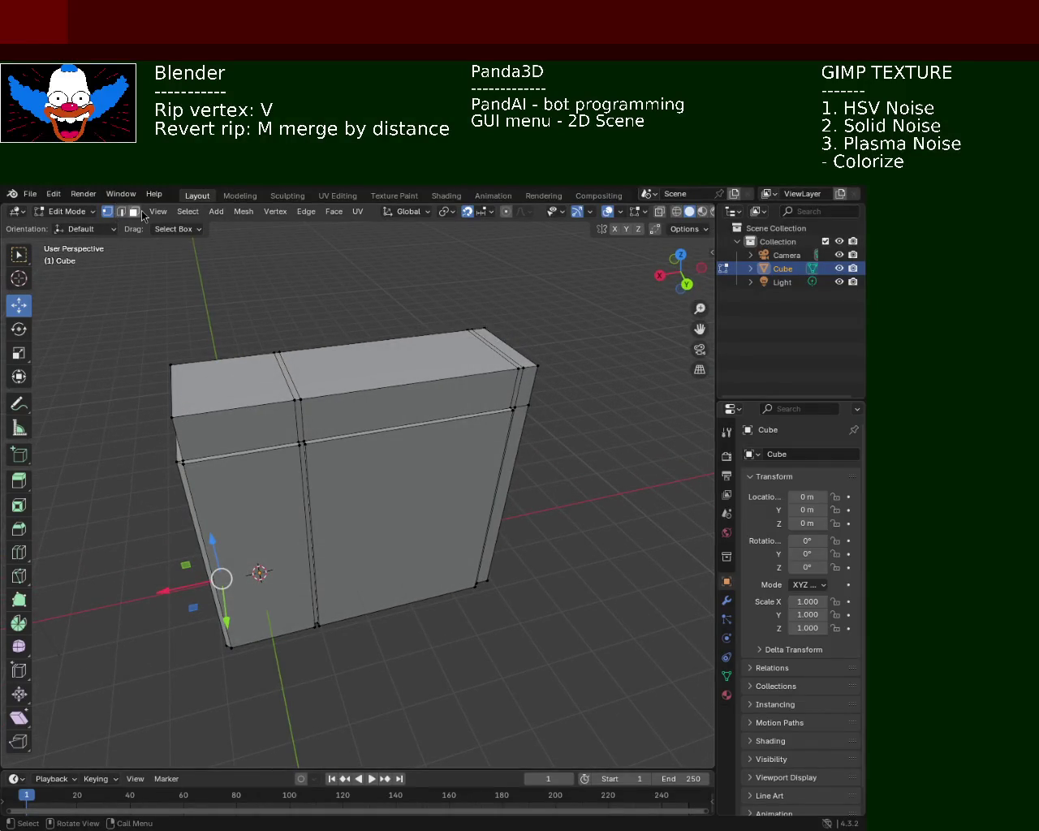
- Extrude the top-left face up 0.1 m and the top-right face up 0.2 m
left_click(232, 399)
key("e")
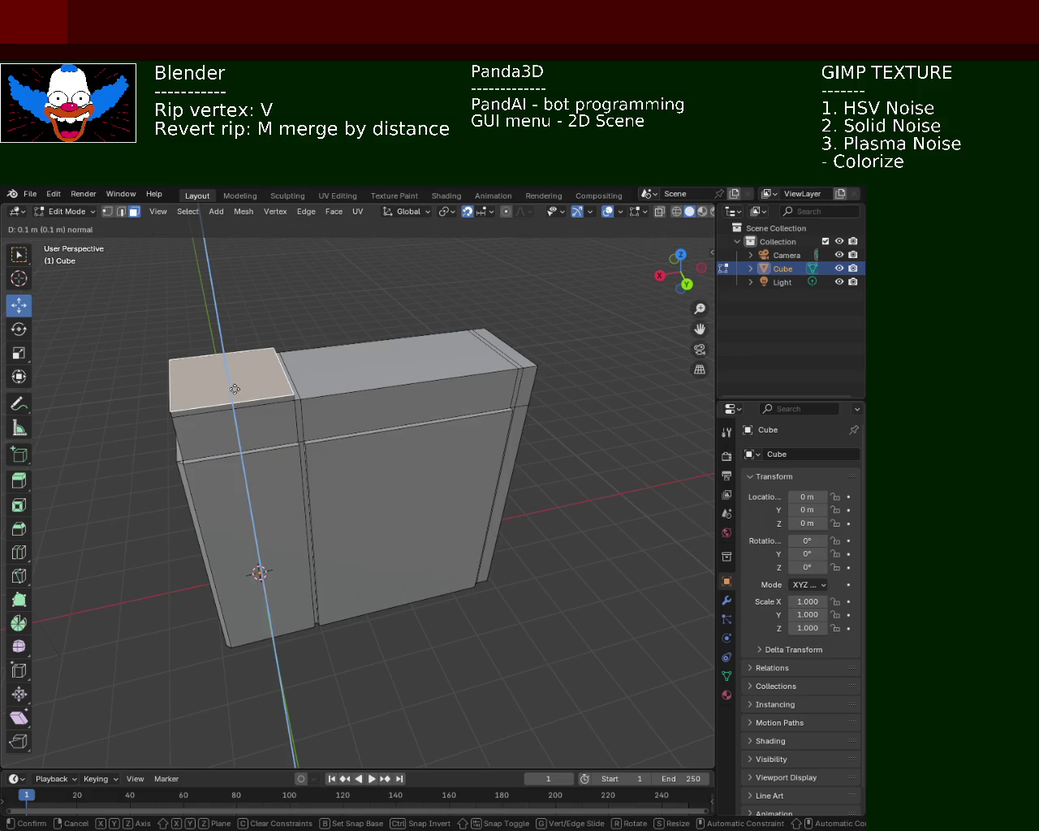
left_click(235, 388)
left_click(369, 359)
key("e")
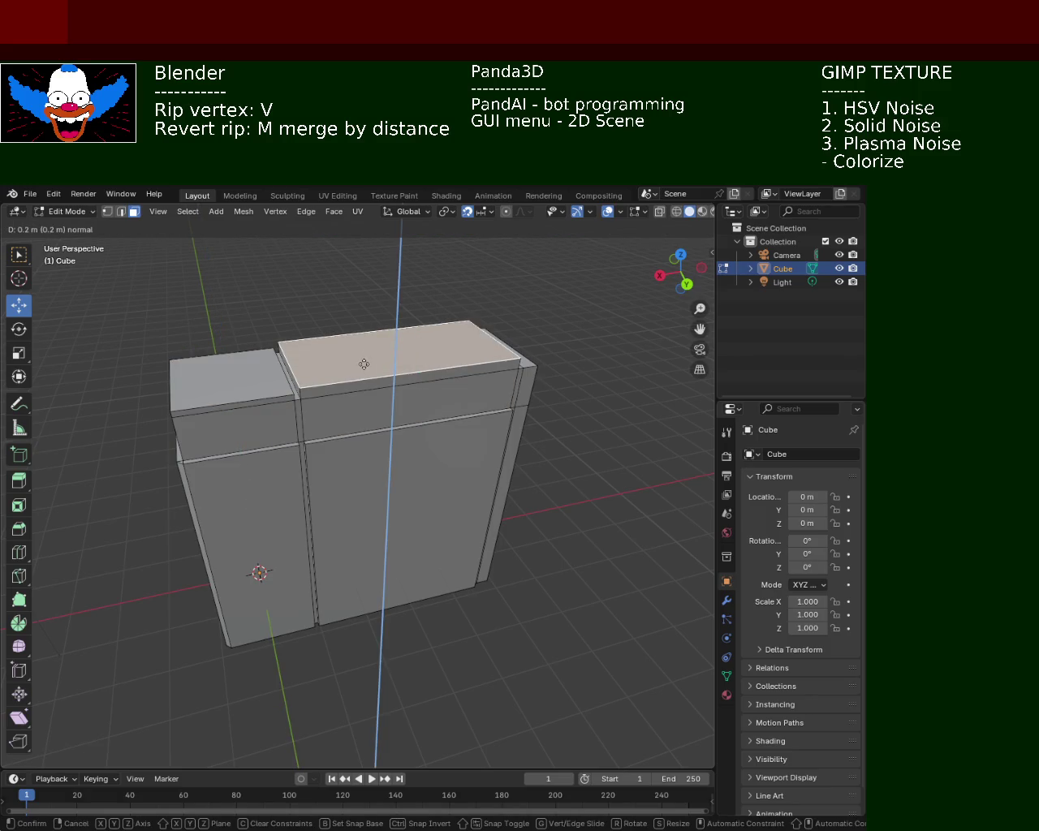
left_click(359, 379)
- Extrude the upper front face outward to start the top ledge
mouse_move(412, 434)
middle_mouse_down()
mouse_move(568, 424)
mouse_move(311, 468)
mouse_move(471, 481)
mouse_move(487, 522)
mouse_move(513, 504)
mouse_move(484, 474)
middle_mouse_up()
left_click(447, 441)
key("e")
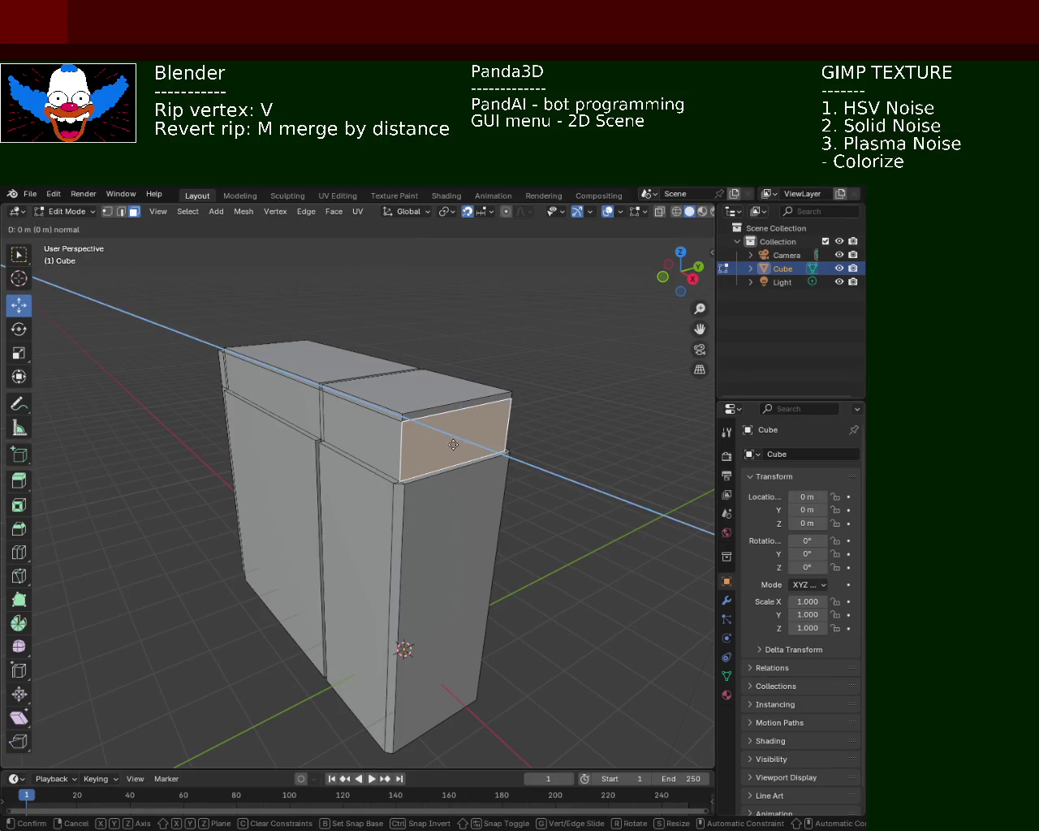
left_click(479, 468)
- Extrude a front face strip below the top slab outward as another stepped ledge section
mouse_move(479, 469)
middle_mouse_down()
mouse_move(487, 456)
mouse_move(363, 477)
mouse_move(355, 505)
mouse_move(255, 505)
mouse_move(334, 508)
mouse_move(359, 485)
mouse_move(343, 487)
mouse_move(376, 481)
middle_mouse_up()
mouse_move(438, 506)
middle_mouse_down()
mouse_move(406, 471)
mouse_move(275, 470)
middle_mouse_up()
left_click(274, 471)
mouse_move(342, 418)
middle_mouse_down()
mouse_move(540, 573)
mouse_move(535, 539)
mouse_move(514, 526)
mouse_move(403, 506)
mouse_move(422, 473)
mouse_move(397, 538)
mouse_move(366, 549)
middle_mouse_up()
left_click(540, 573)
left_click(344, 524)
key("e")
left_click(346, 560)
- Clear the face selection, undo the last change, and switch to vertex select mode
left_click(548, 563)
mouse_move(556, 563)
middle_mouse_down()
mouse_move(580, 541)
mouse_move(534, 566)
middle_mouse_up()
key("ctrl+z")
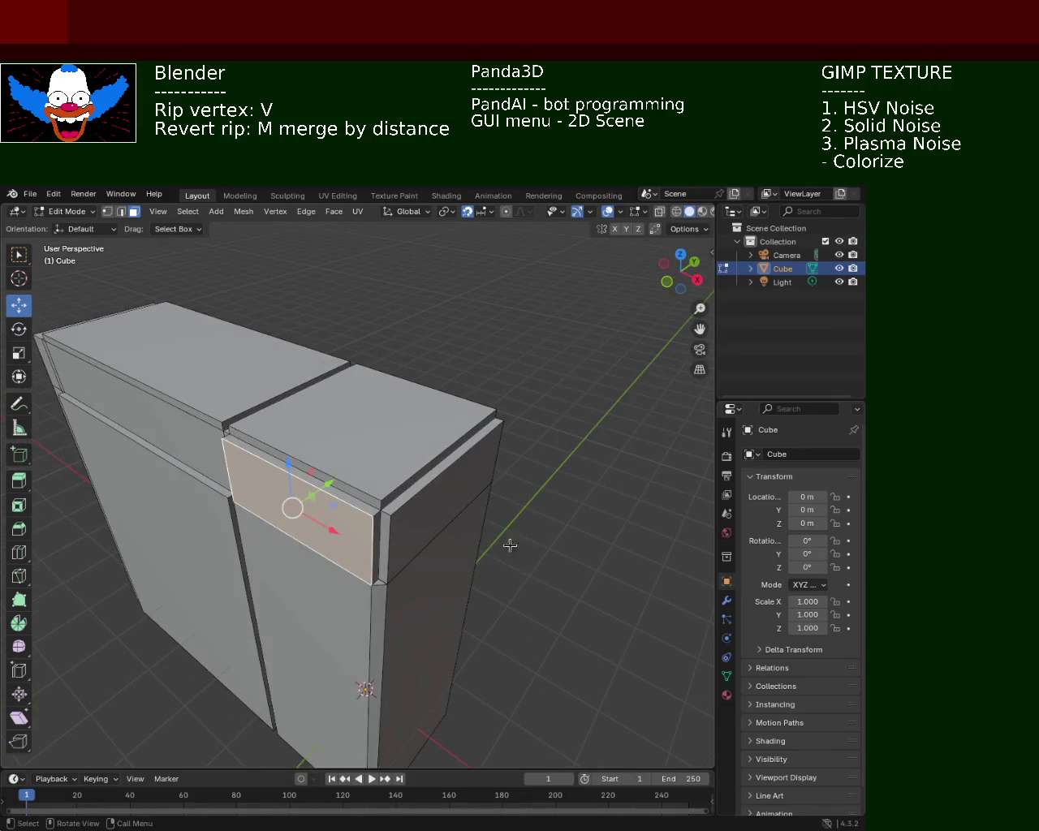
left_click(107, 211)
- Select the upper block's corner vertices, including the top-right and top-left corners
left_click(383, 501)
middle_click_drag(407, 514, 301, 468)
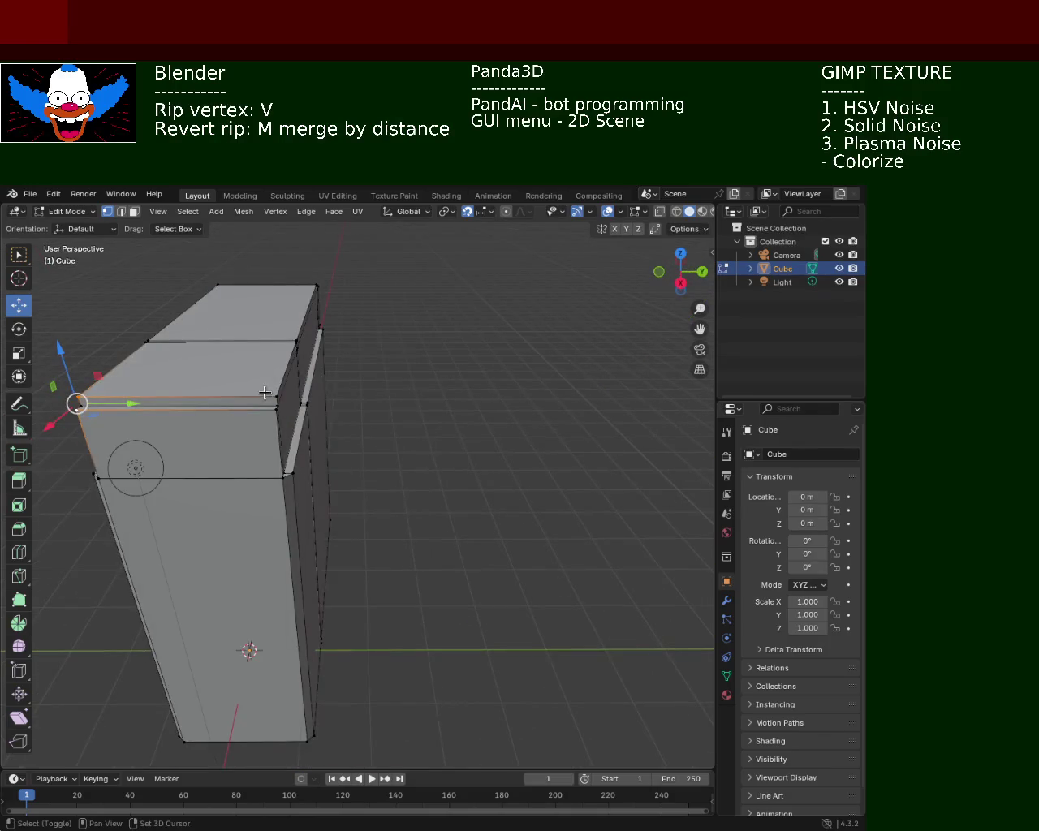
middle_click_drag(275, 413, 435, 437)
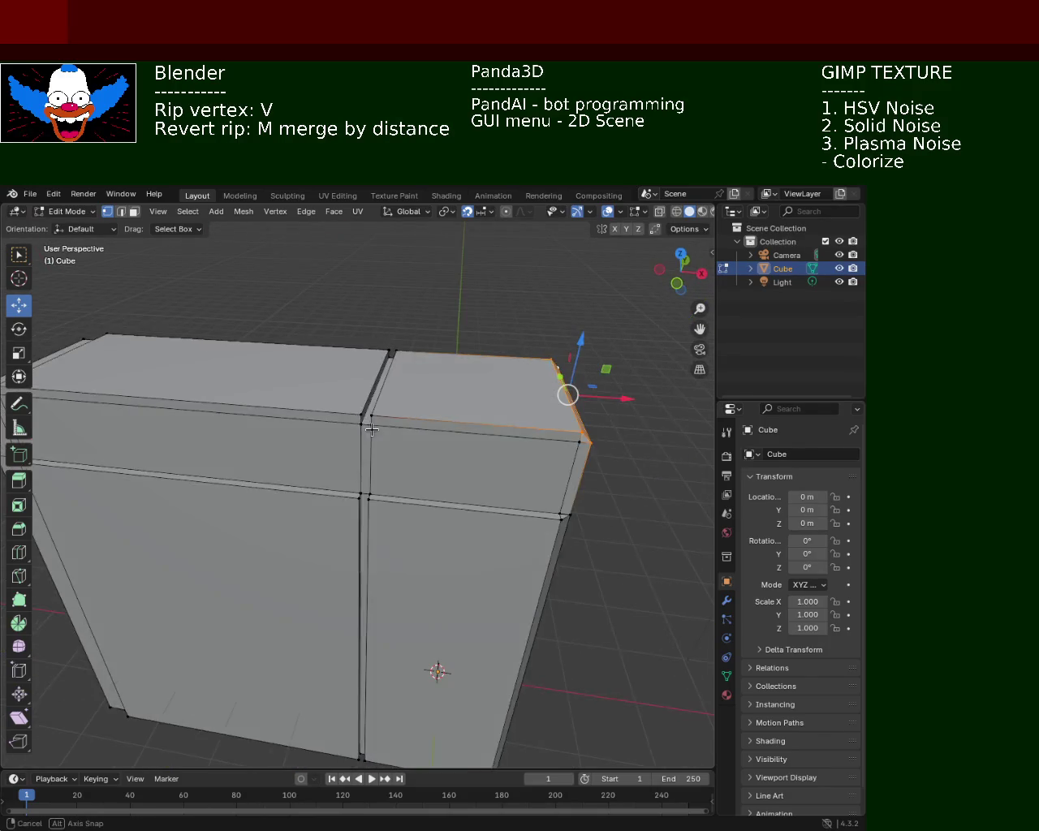
left_click(483, 411)
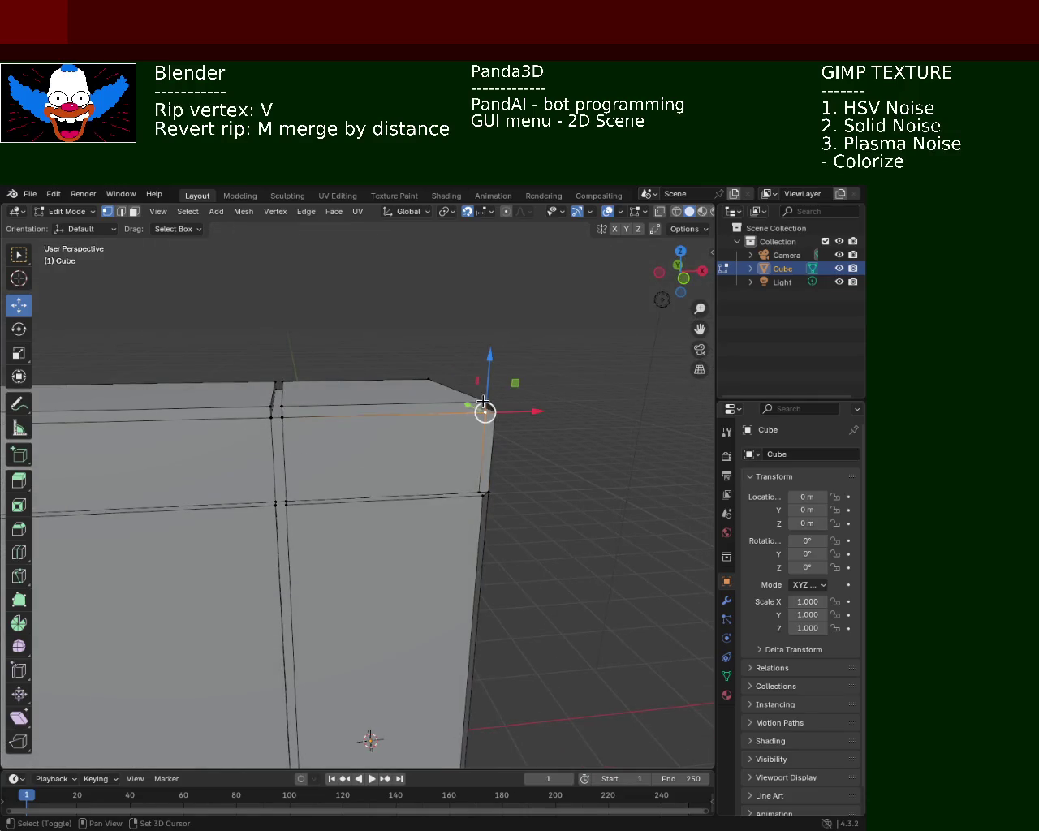
mouse_move(495, 416)
middle_mouse_down()
mouse_move(209, 470)
mouse_move(335, 526)
mouse_move(280, 397)
middle_mouse_up()
scroll(433, 433, "down", 3)
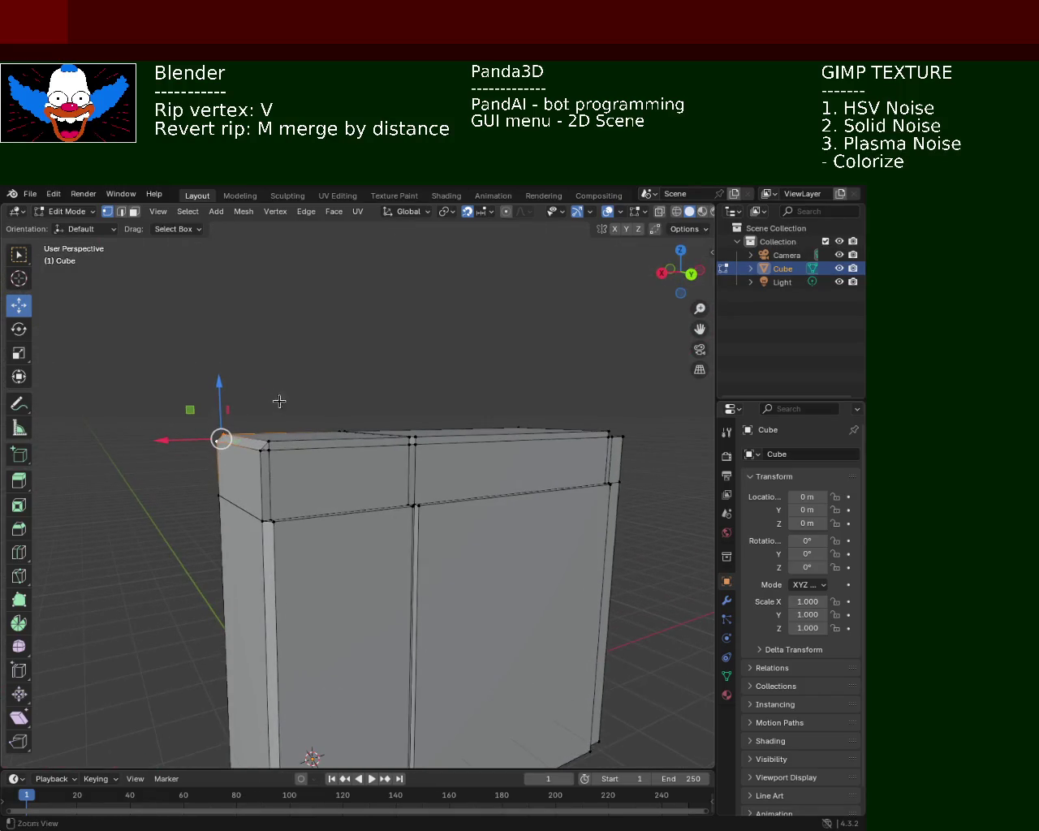
left_click(268, 442, "shift")
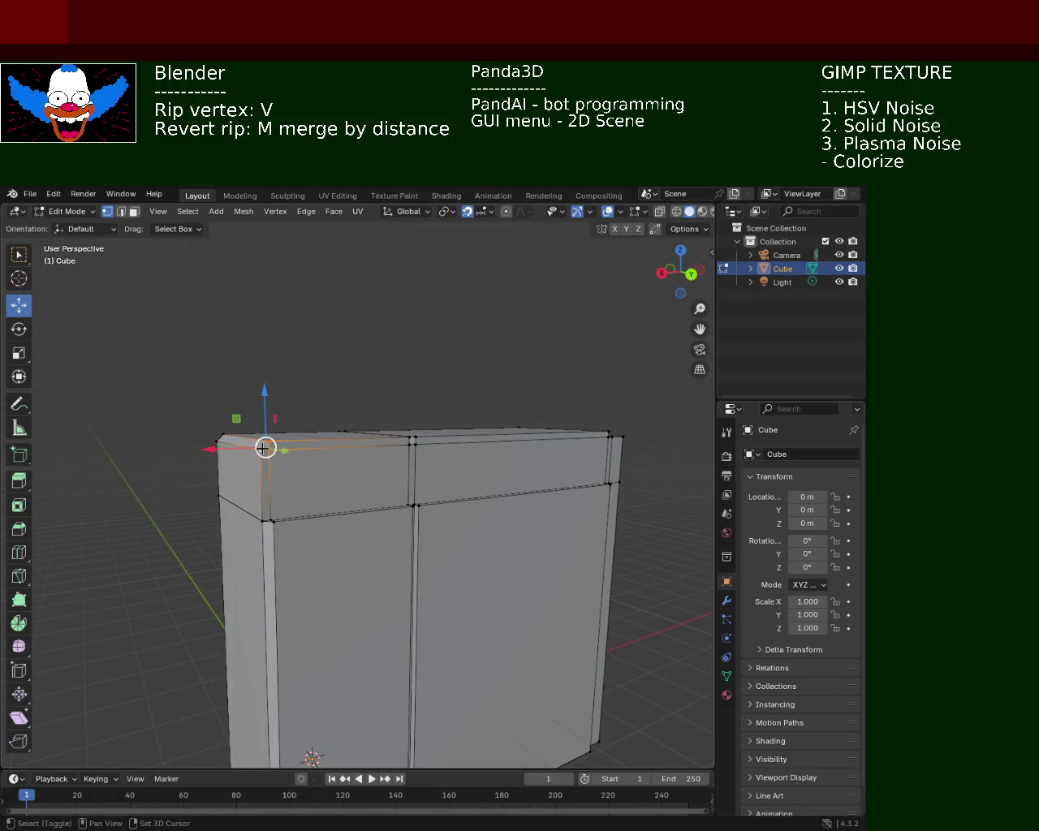
- Select the top edge from the far corner to the ledge seam and rip it with V
mouse_move(336, 392)
middle_mouse_down()
mouse_move(348, 459)
mouse_move(474, 457)
middle_mouse_up()
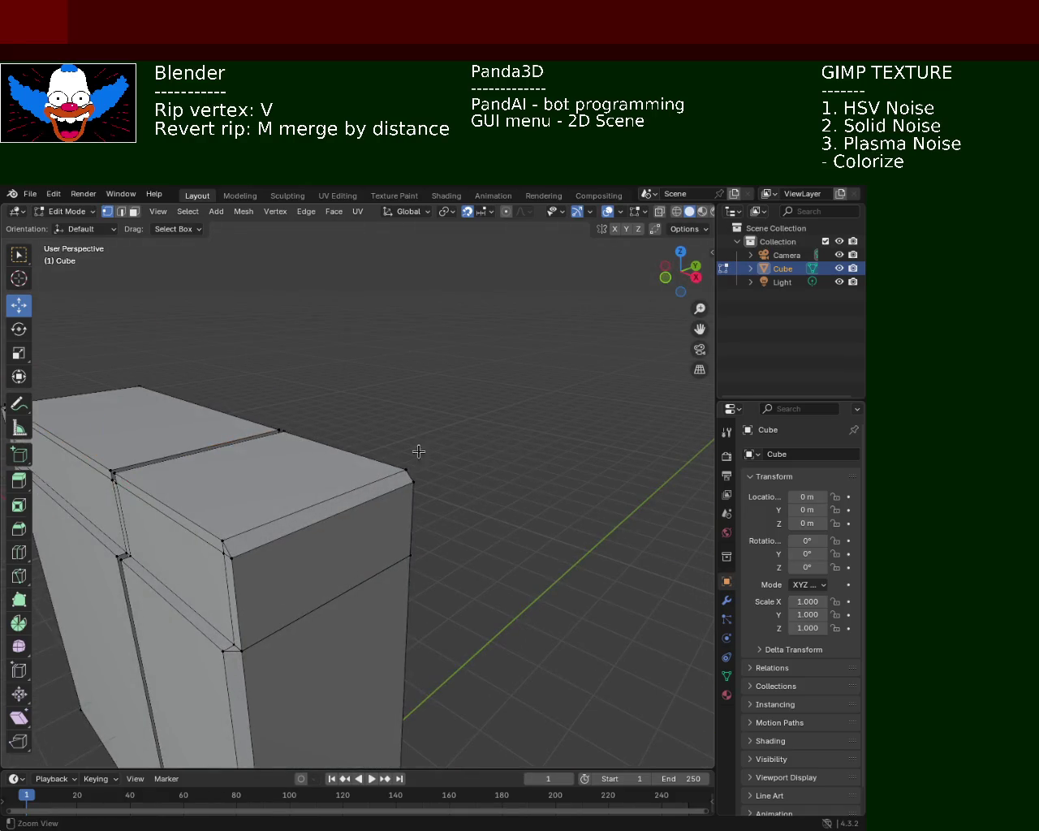
mouse_move(447, 408)
middle_mouse_down()
mouse_move(480, 419)
mouse_move(412, 417)
mouse_move(455, 408)
mouse_move(456, 376)
middle_mouse_up()
scroll(456, 376, "down", 5)
mouse_move(476, 515)
middle_mouse_down()
mouse_move(486, 473)
mouse_move(519, 504)
mouse_move(354, 498)
mouse_move(398, 373)
mouse_move(197, 540)
mouse_move(175, 480)
mouse_move(390, 548)
mouse_move(353, 485)
middle_mouse_up()
scroll(268, 511, "up", 3)
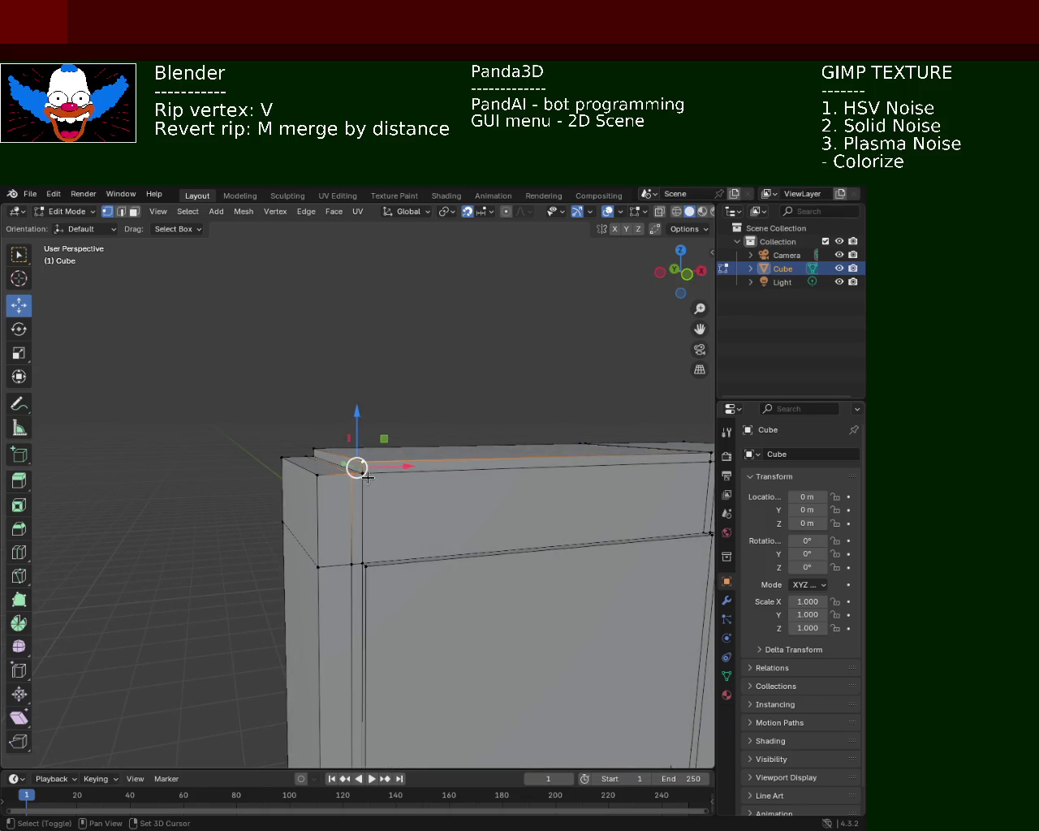
mouse_move(351, 492)
middle_mouse_down()
mouse_move(458, 523)
mouse_move(316, 471)
mouse_move(308, 446)
mouse_move(300, 500)
mouse_move(279, 487)
middle_mouse_up()
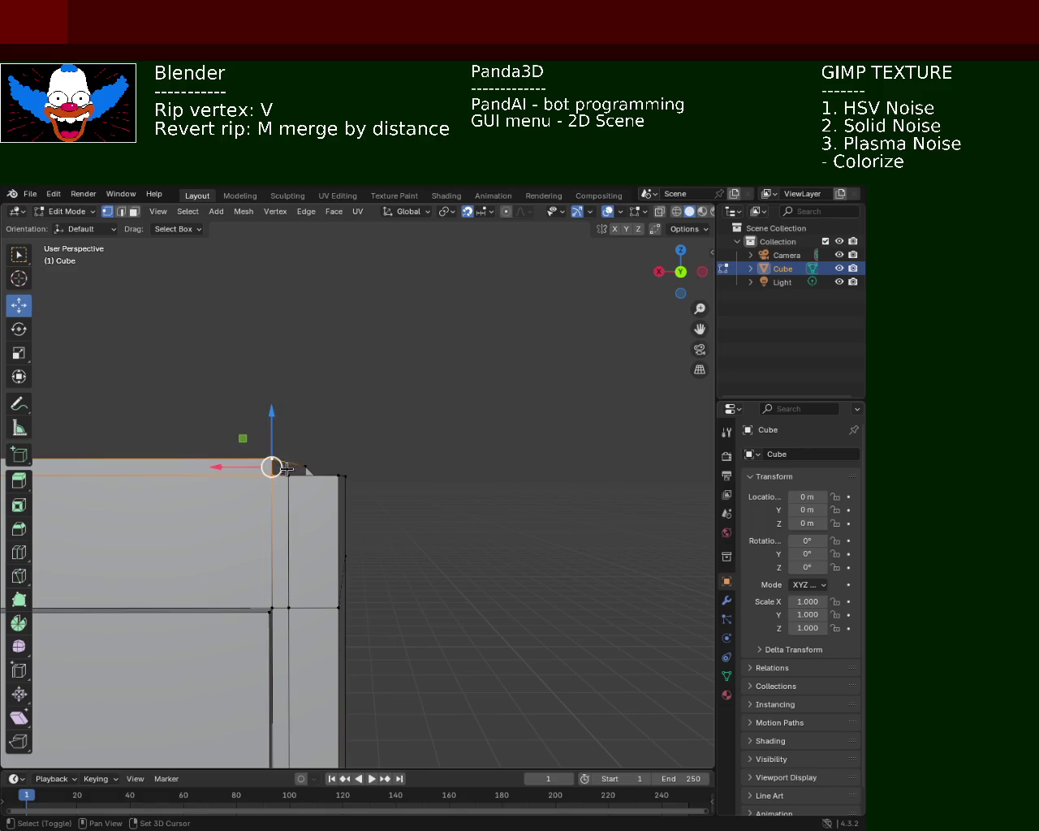
middle_click_drag(344, 491, 259, 494)
left_click(288, 461)
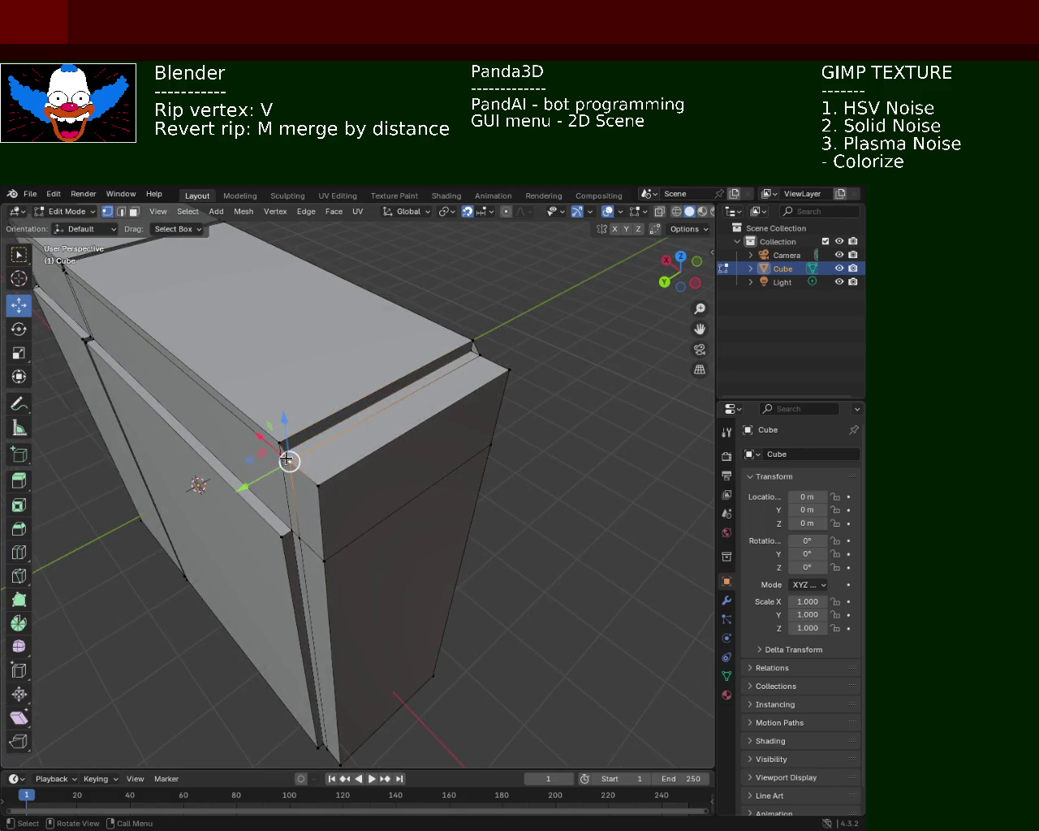
left_click(473, 342)
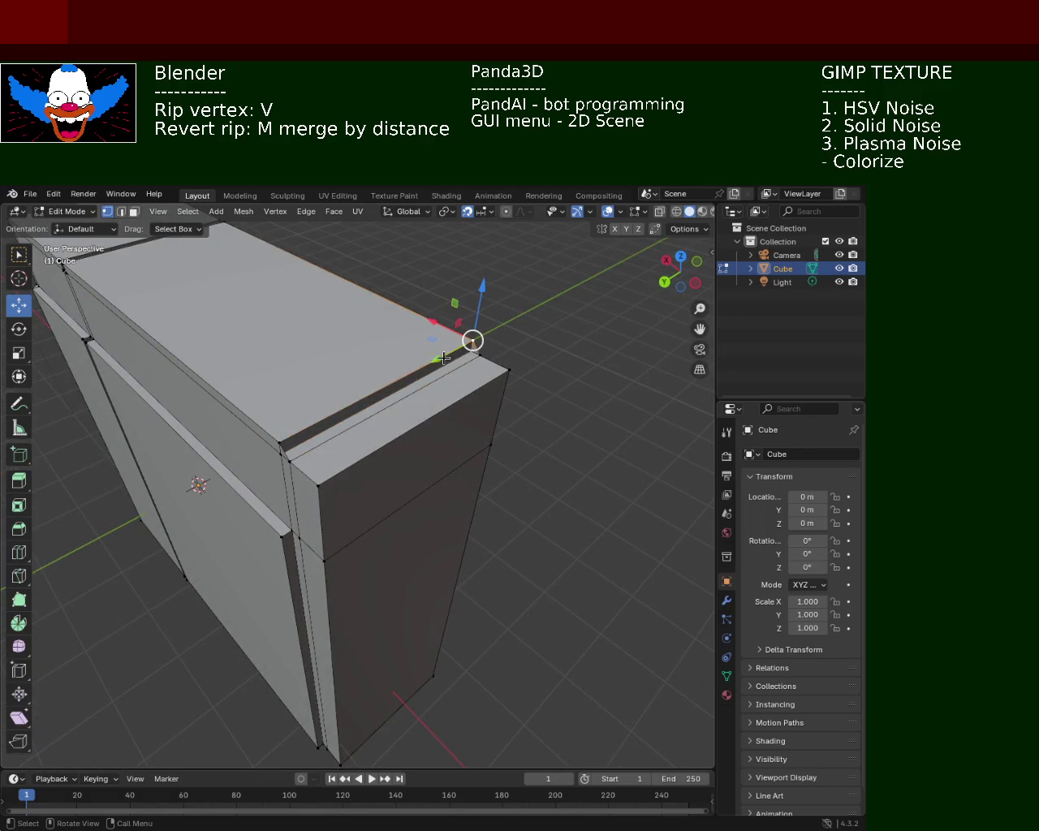
left_click(278, 441, "shift")
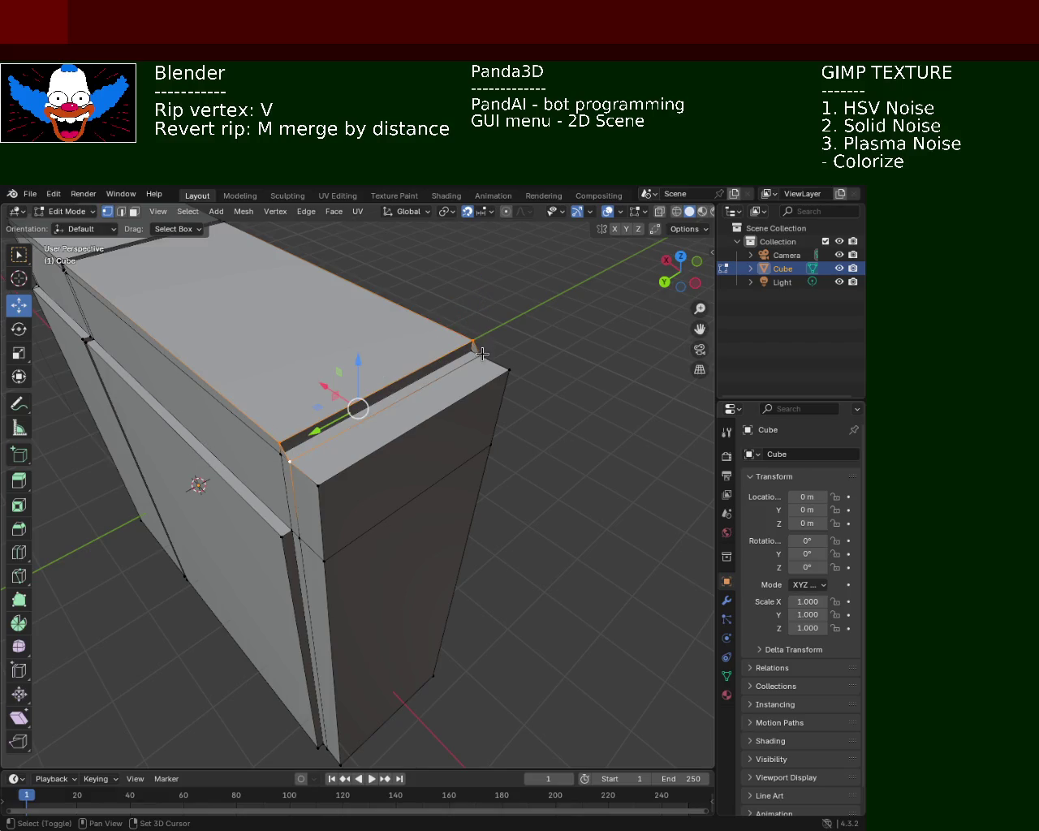
key("v")
left_click(519, 473)
- Check the ripped seam by selecting the edges on either side and the seam vertex
mouse_move(519, 473)
middle_mouse_down()
mouse_move(329, 450)
mouse_move(339, 523)
mouse_move(305, 490)
mouse_move(374, 454)
middle_mouse_up()
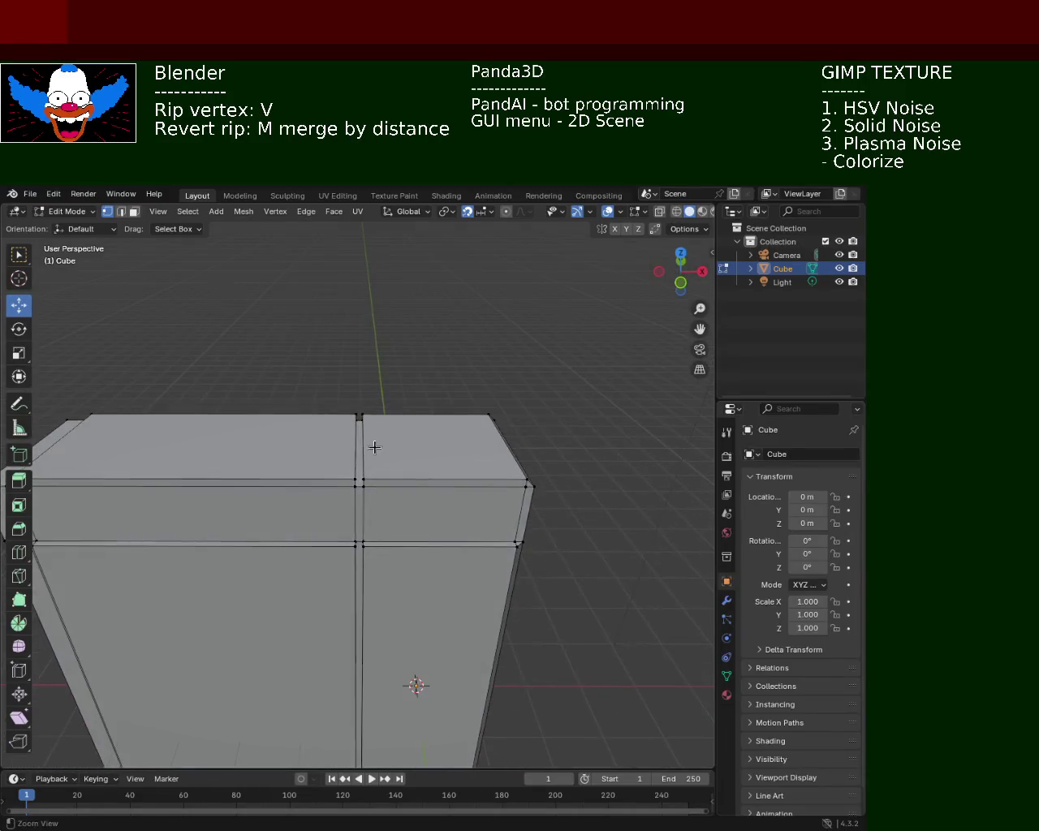
scroll(346, 487, "up", 2)
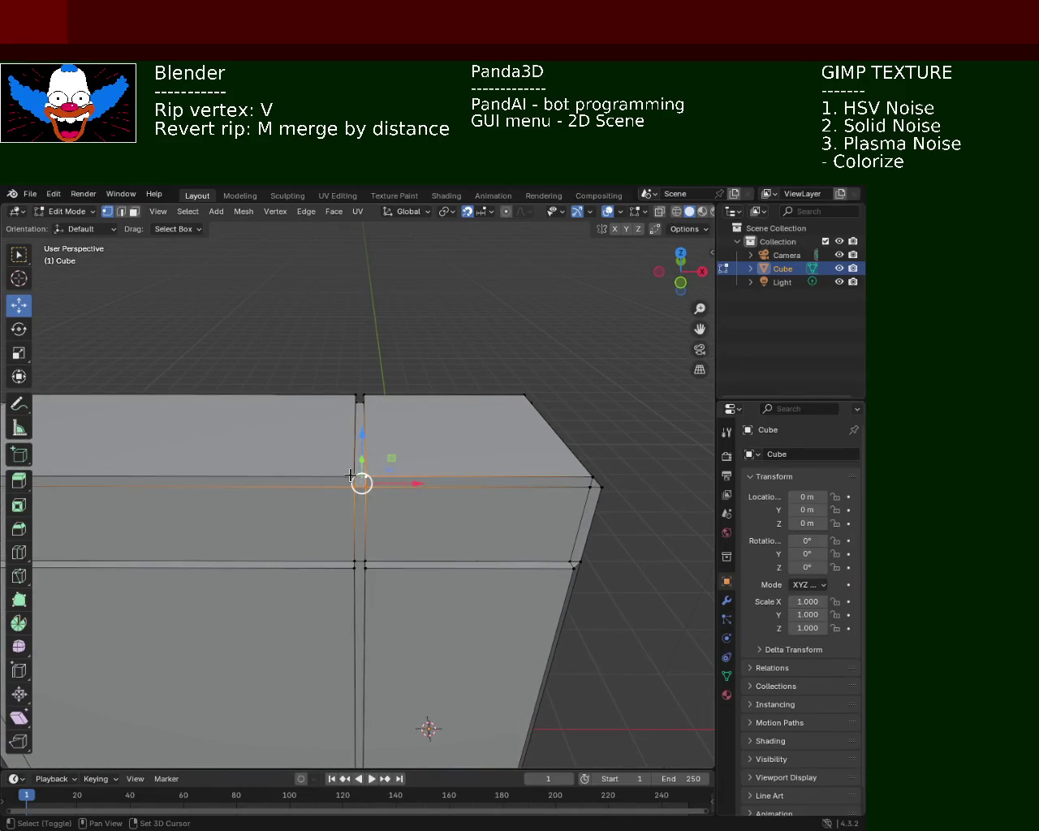
left_click(350, 475)
left_click(365, 476)
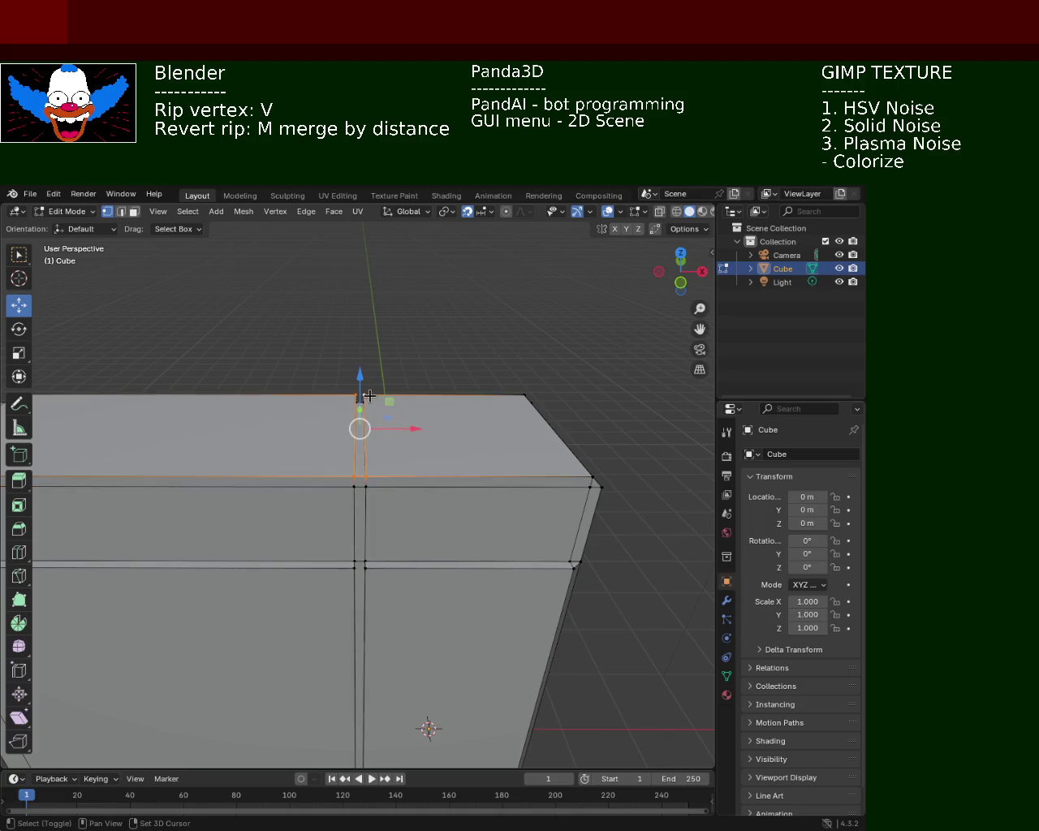
middle_click_drag(369, 395, 345, 516)
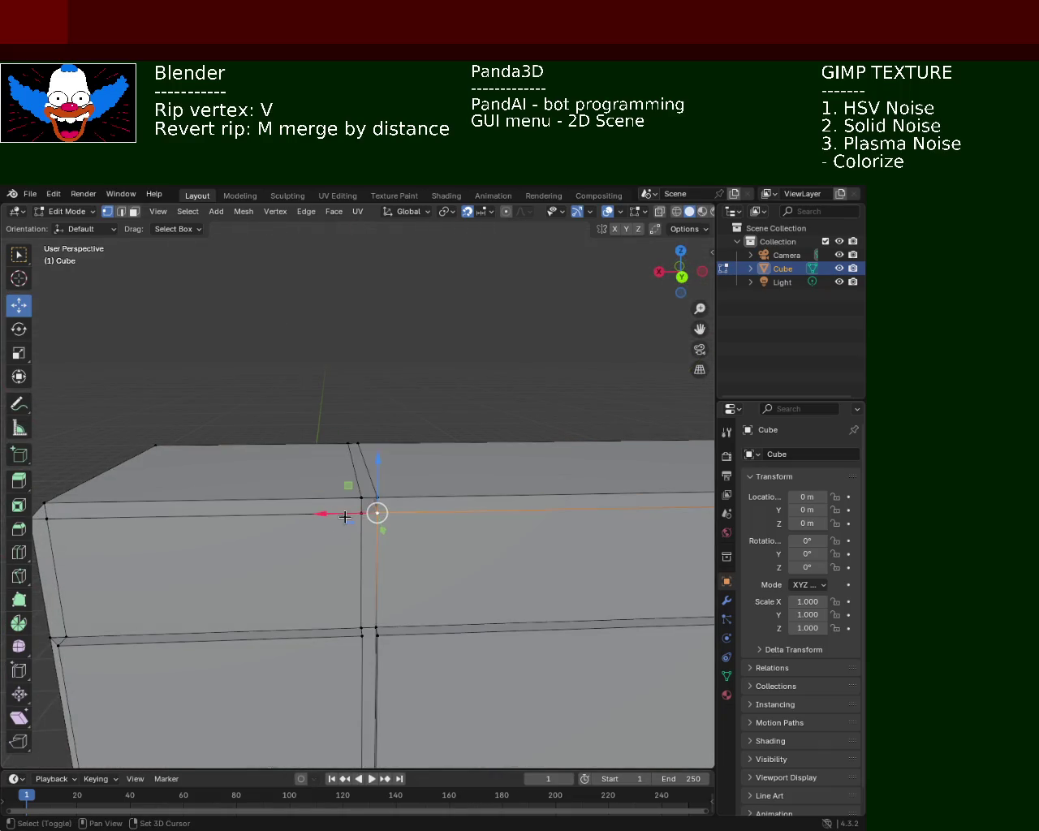
left_click(378, 497)
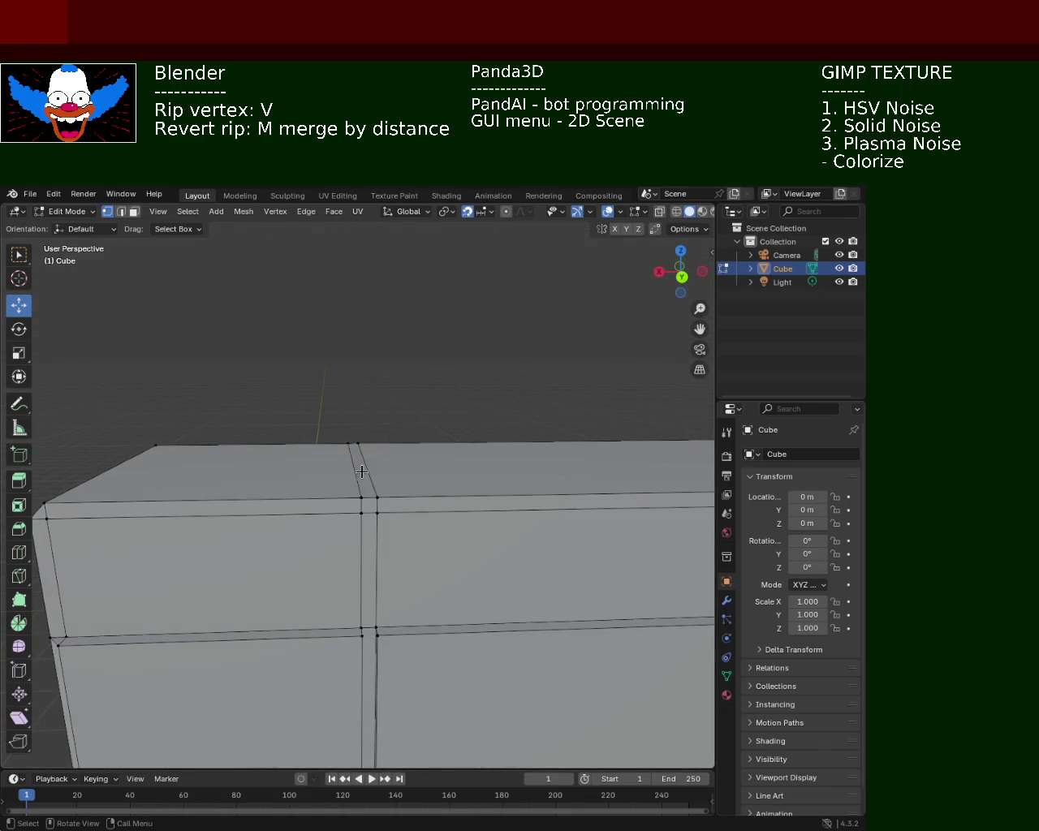
scroll(414, 460, "down", 5)
mouse_move(371, 549)
middle_mouse_down()
mouse_move(436, 558)
mouse_move(444, 589)
mouse_move(304, 476)
middle_mouse_up()
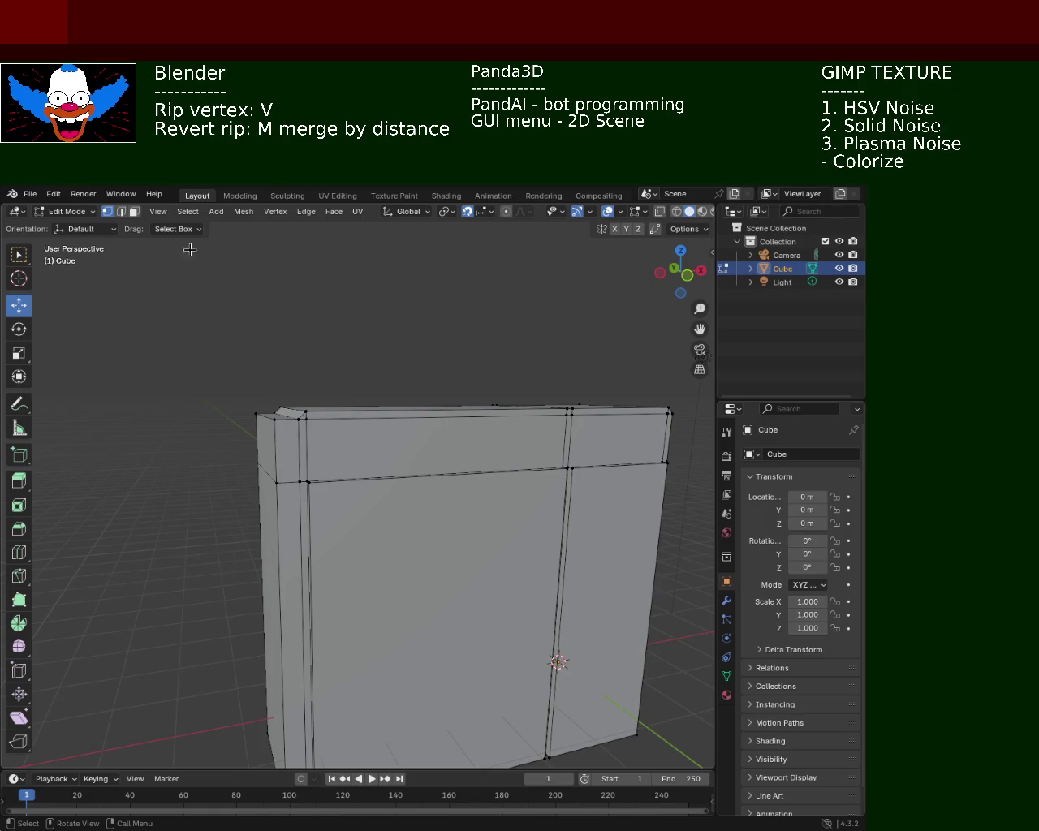
- Delete the small top-left corner face of the cube
left_click(273, 459)
mouse_move(274, 459)
middle_mouse_down()
mouse_move(422, 487)
mouse_move(377, 467)
middle_mouse_up()
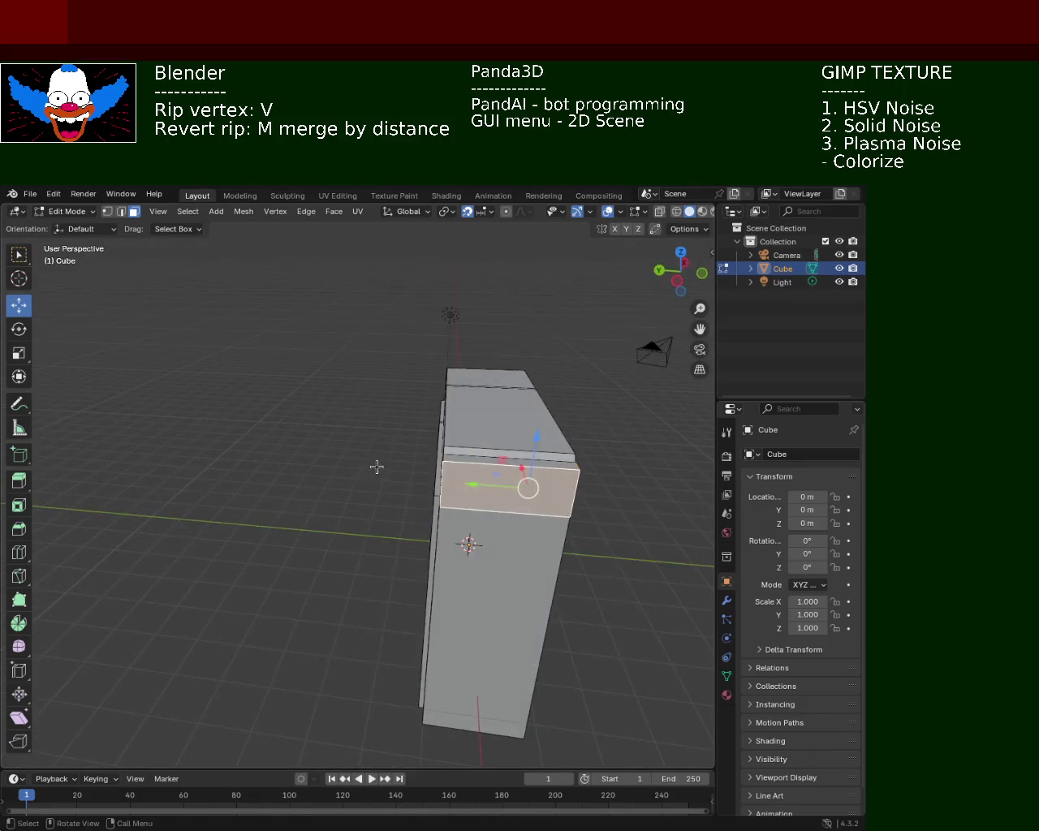
key("x")
left_click(332, 417)
- Delete the narrow face at the cube's top corner
mouse_move(332, 417)
middle_mouse_down()
mouse_move(482, 457)
mouse_move(475, 496)
middle_mouse_up()
scroll(475, 496, "up", 3)
scroll(450, 429, "up", 3)
scroll(412, 368, "up", 2)
scroll(412, 368, "down", 3)
scroll(549, 422, "down", 3)
middle_click_drag(413, 441, 266, 418)
left_click(360, 438)
key("x")
left_click(378, 390)
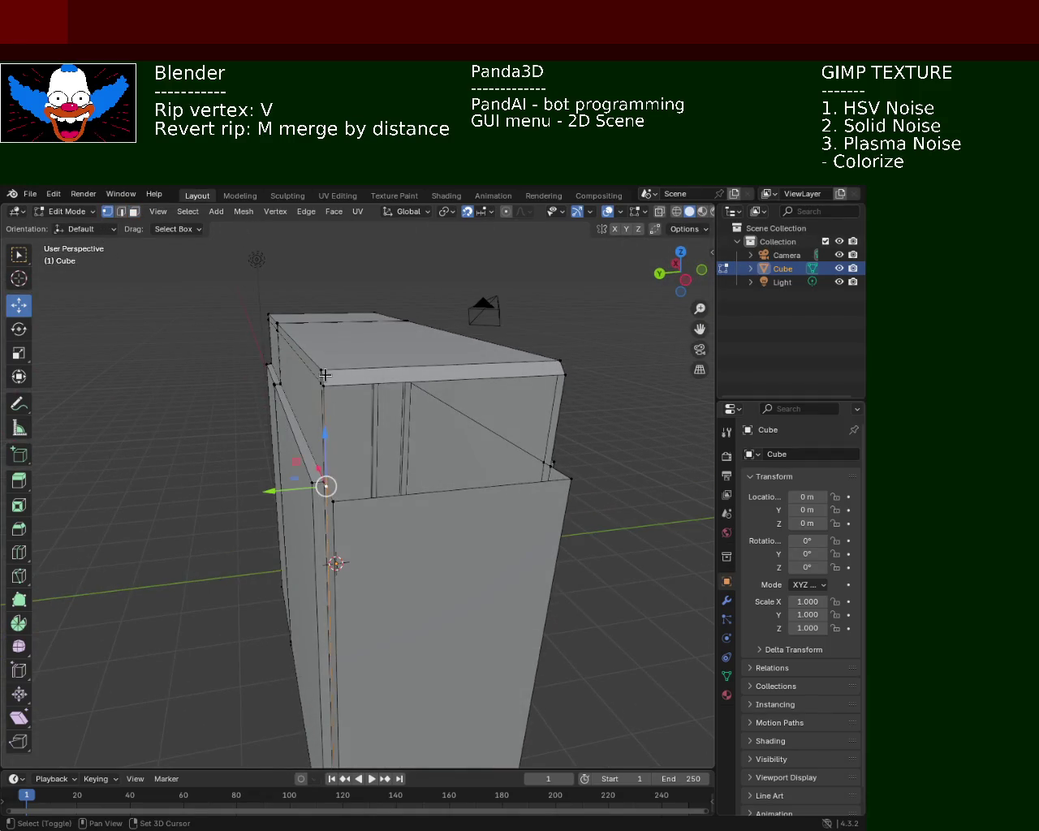
- Rip the top corner vertex with V to split the side panel from the ledge
left_click(324, 385)
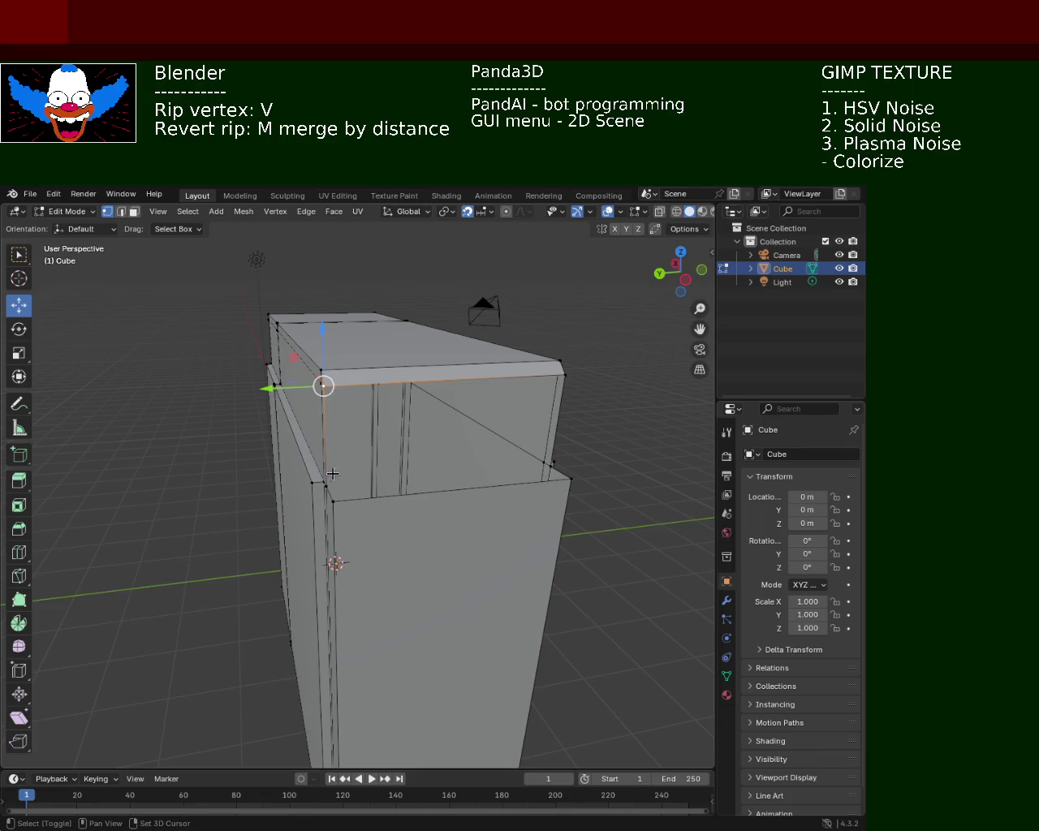
left_click(566, 375, "shift")
middle_click_drag(565, 376, 547, 429)
key("alt+a")
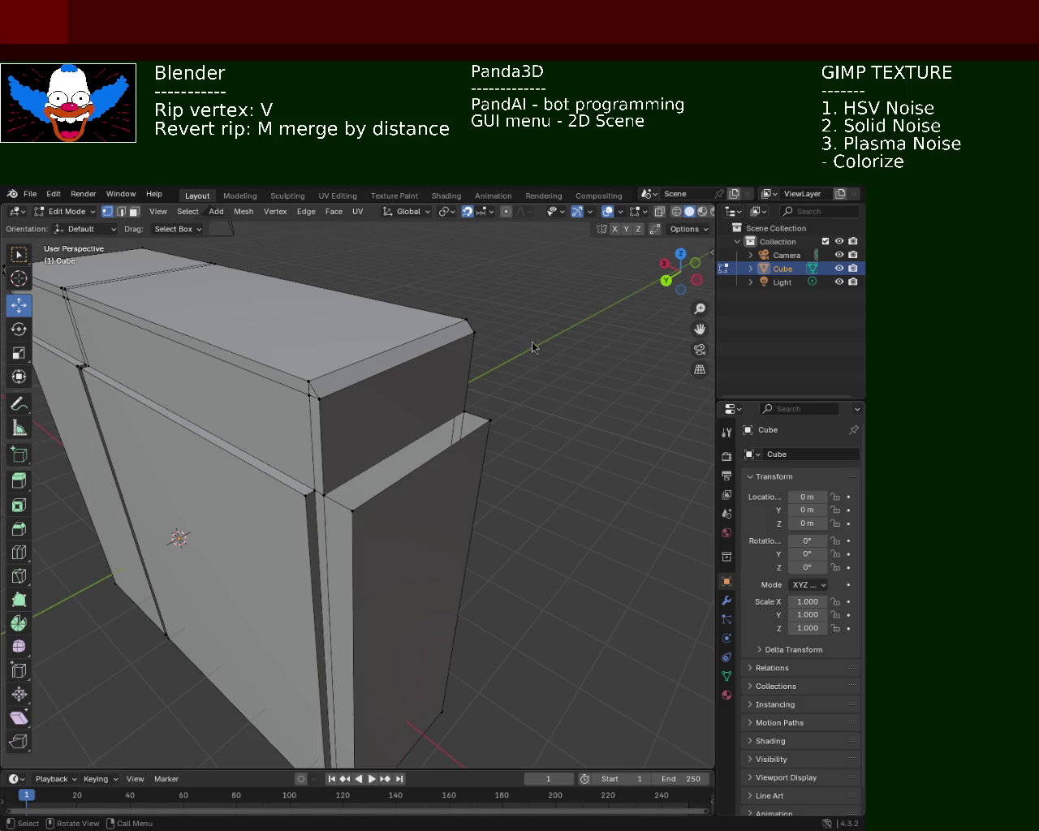
middle_click_drag(379, 455, 385, 456)
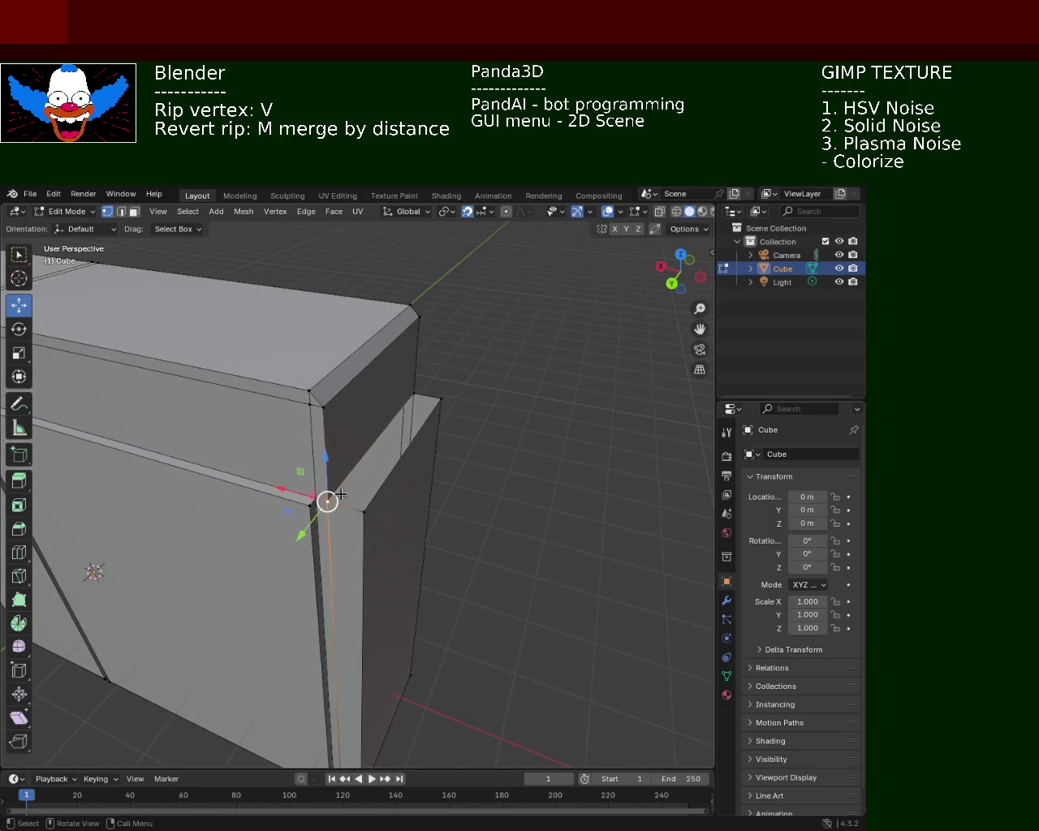
key("v")
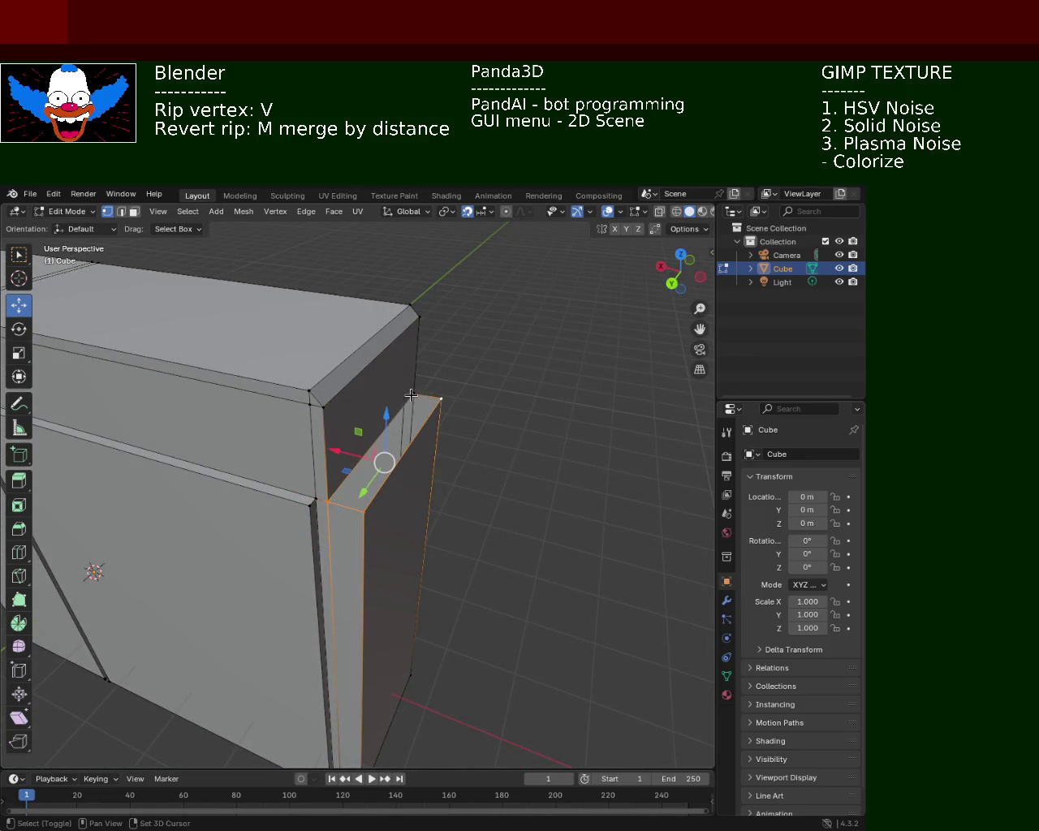
- Select the corner vertex and top strip, then deselect and inspect the ripped corner
left_click(459, 382)
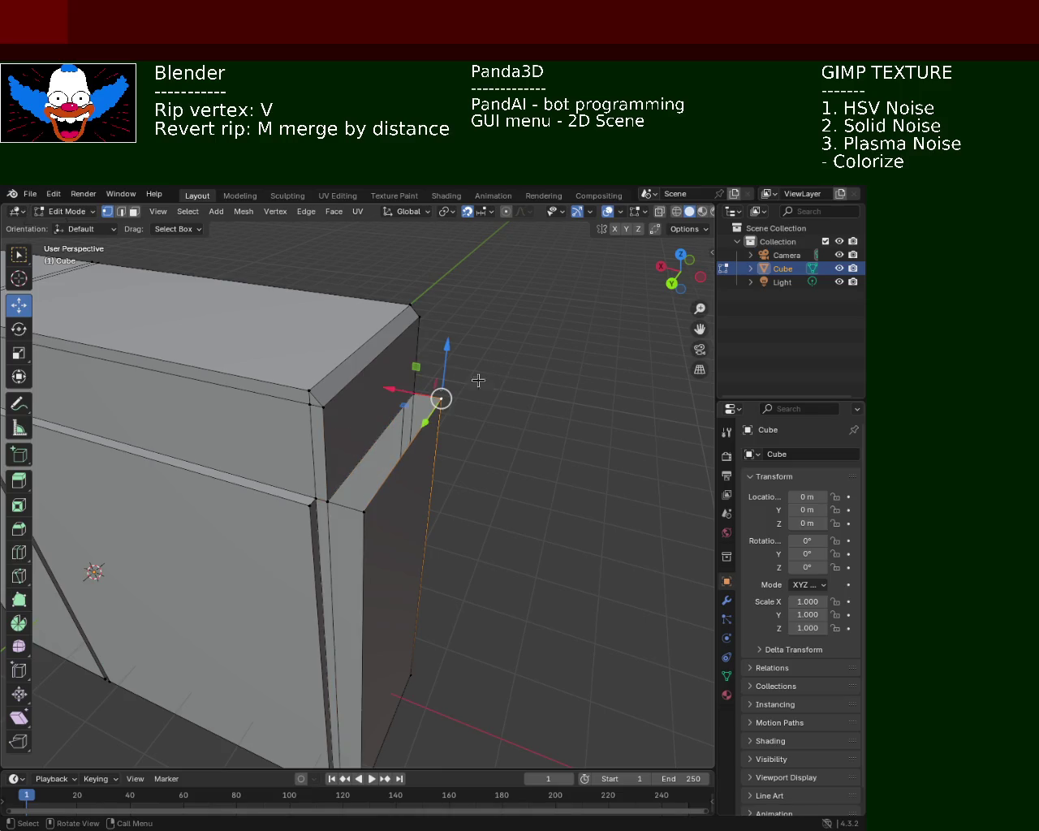
left_click(414, 395, "shift")
left_click(362, 511, "shift")
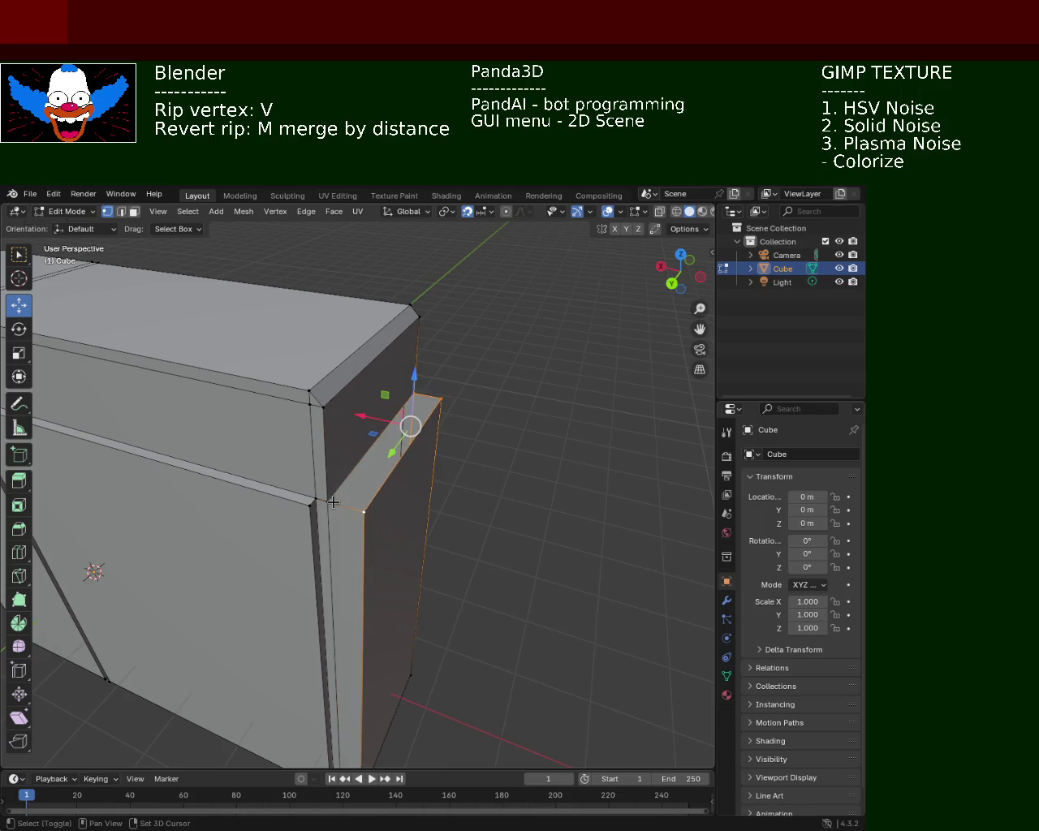
left_click(328, 501, "shift")
left_click(464, 462)
mouse_move(464, 462)
middle_mouse_down()
mouse_move(434, 401)
mouse_move(151, 737)
mouse_move(328, 417)
mouse_move(431, 441)
mouse_move(425, 422)
mouse_move(415, 423)
mouse_move(460, 519)
middle_mouse_up()
scroll(395, 531, "down", 3)
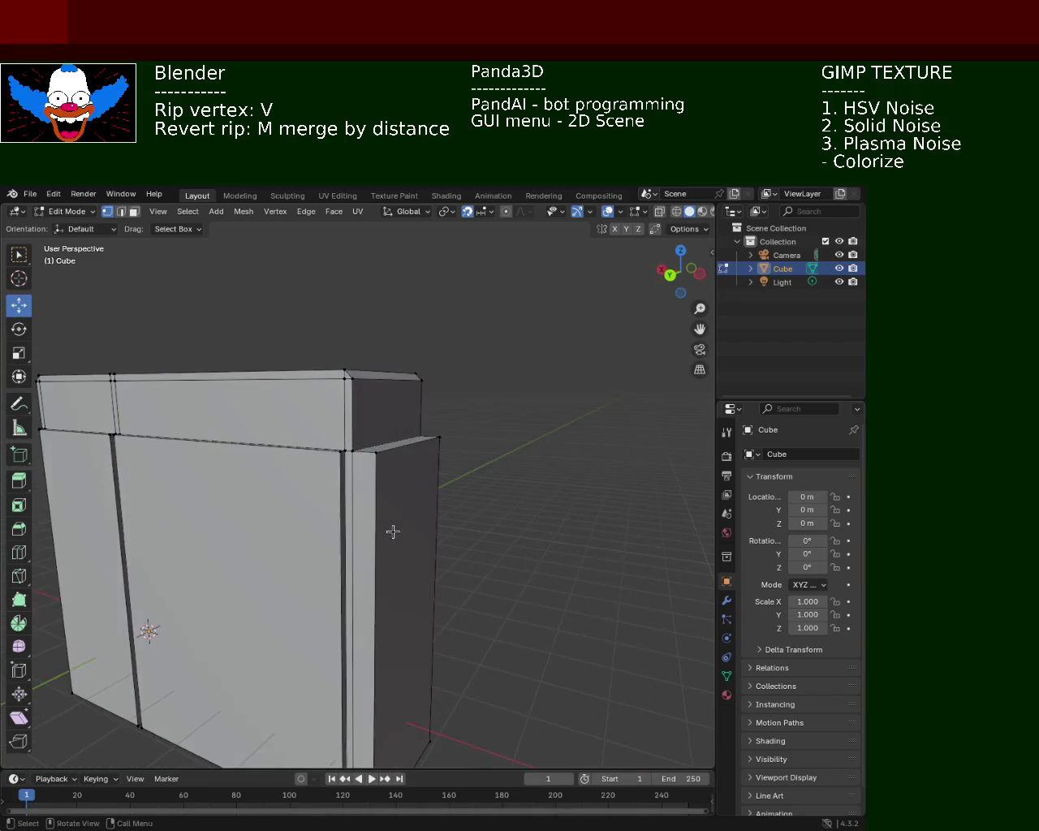
scroll(544, 513, "down", 2)
mouse_move(544, 513)
middle_mouse_down()
mouse_move(522, 561)
mouse_move(466, 452)
middle_mouse_up()
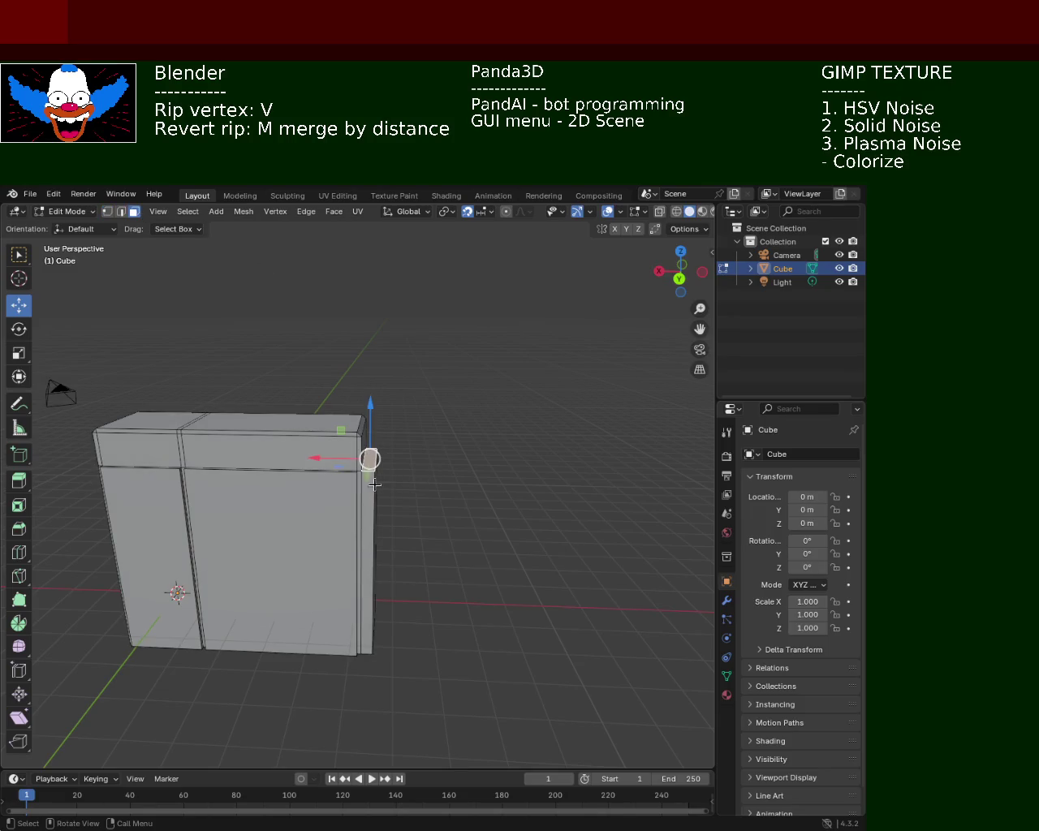
- Fill the cabinet's open side with a new face from the Edge menu
mouse_move(374, 483)
middle_mouse_down()
mouse_move(353, 492)
mouse_move(371, 504)
mouse_move(464, 454)
mouse_move(381, 487)
middle_mouse_up()
middle_click_drag(467, 443, 501, 466)
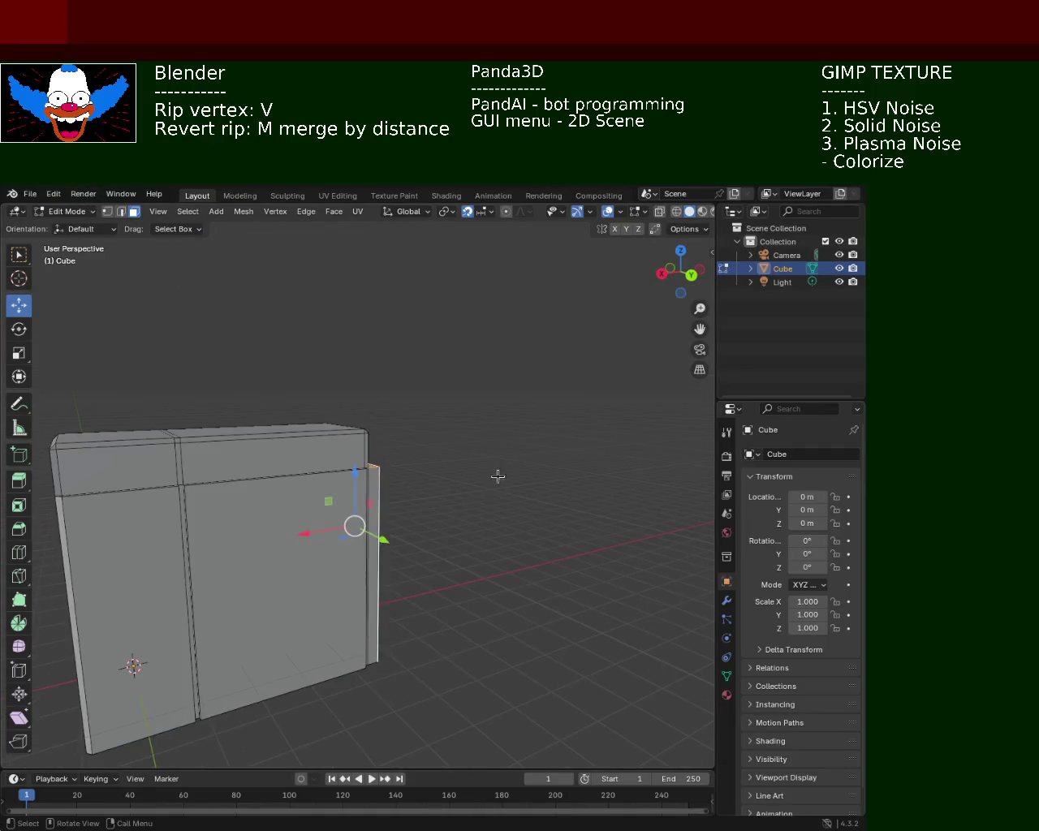
mouse_move(485, 525)
middle_mouse_down()
mouse_move(440, 513)
mouse_move(366, 539)
mouse_move(385, 512)
mouse_move(344, 512)
mouse_move(352, 492)
middle_mouse_up()
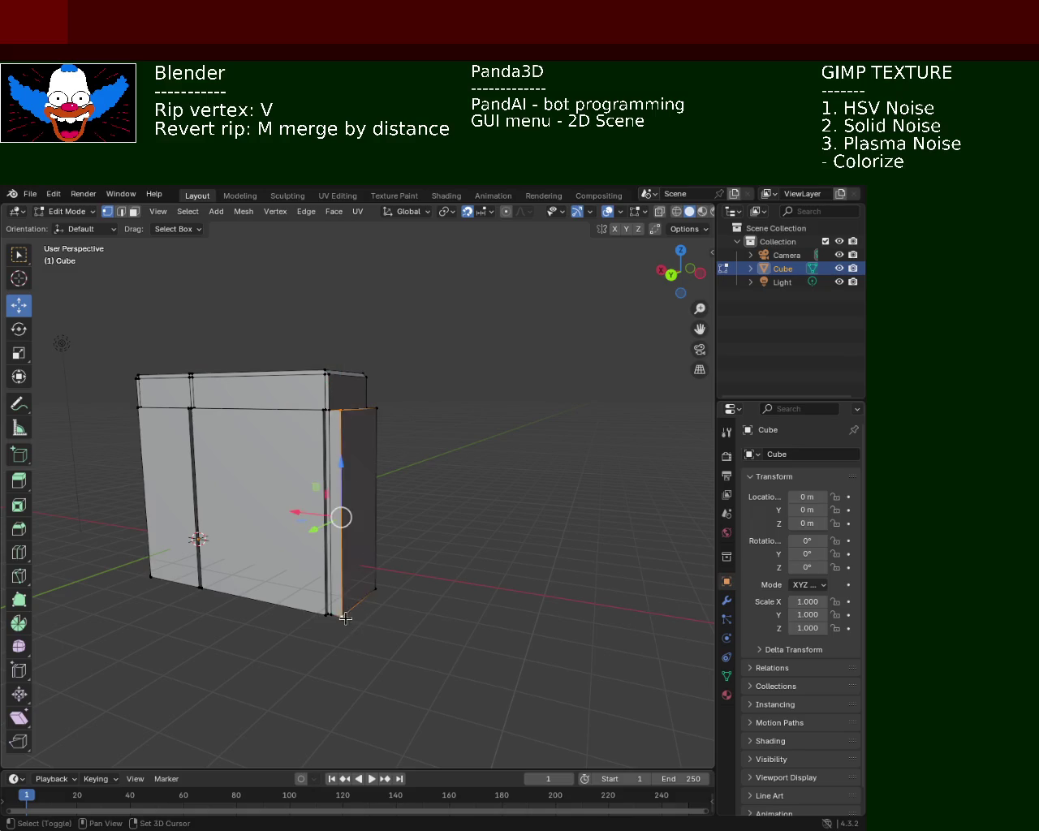
left_click(378, 587)
key("ctrl+e")
left_click(364, 459)
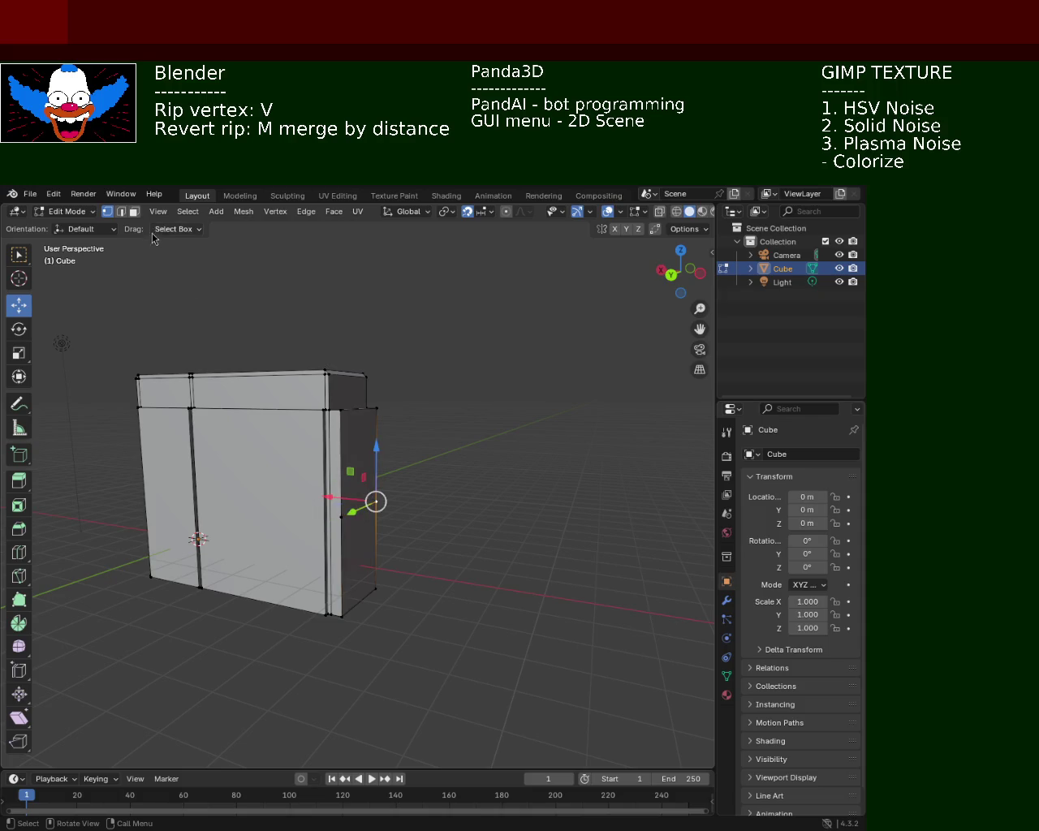
- Extrude the lower side face outward into a low step block
left_click(369, 552)
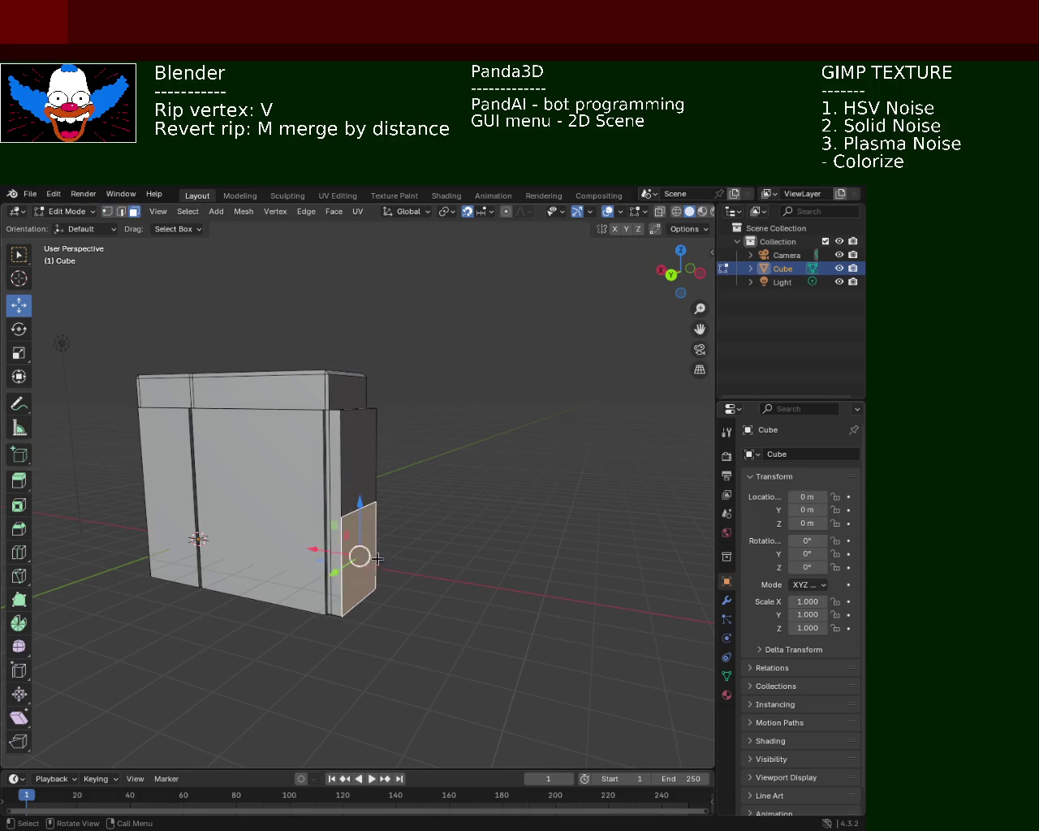
key("e")
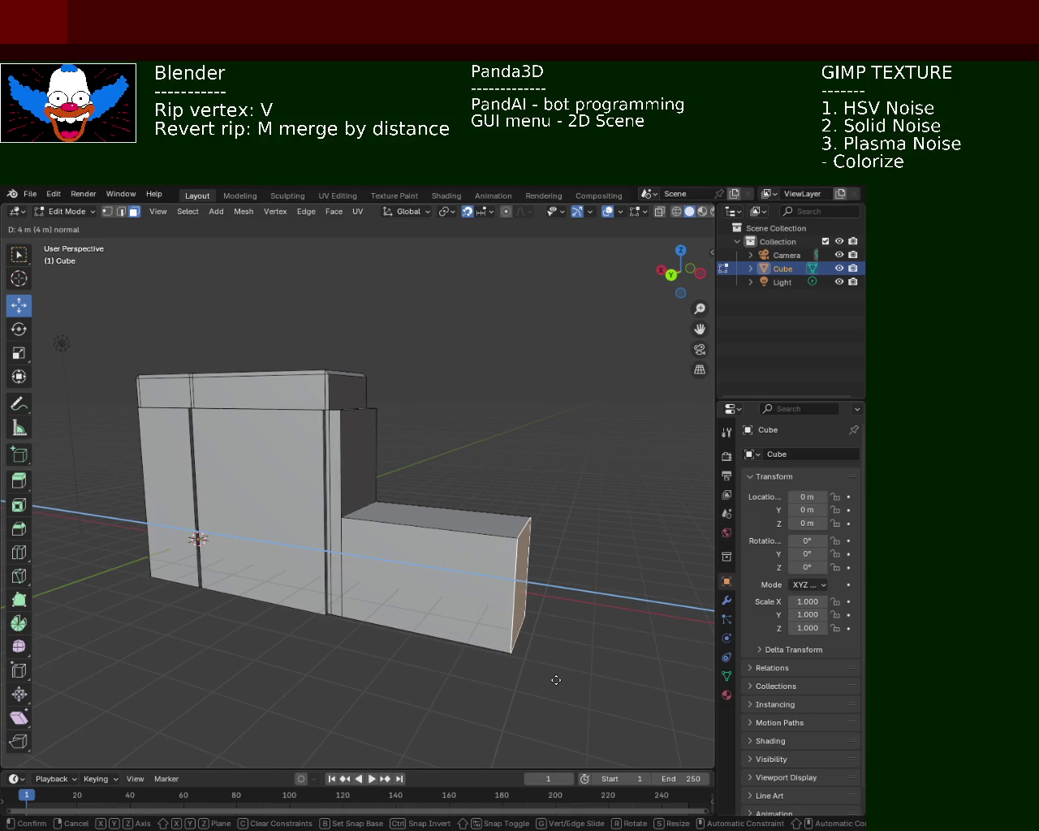
left_click(516, 659)
middle_click_drag(430, 547, 420, 499)
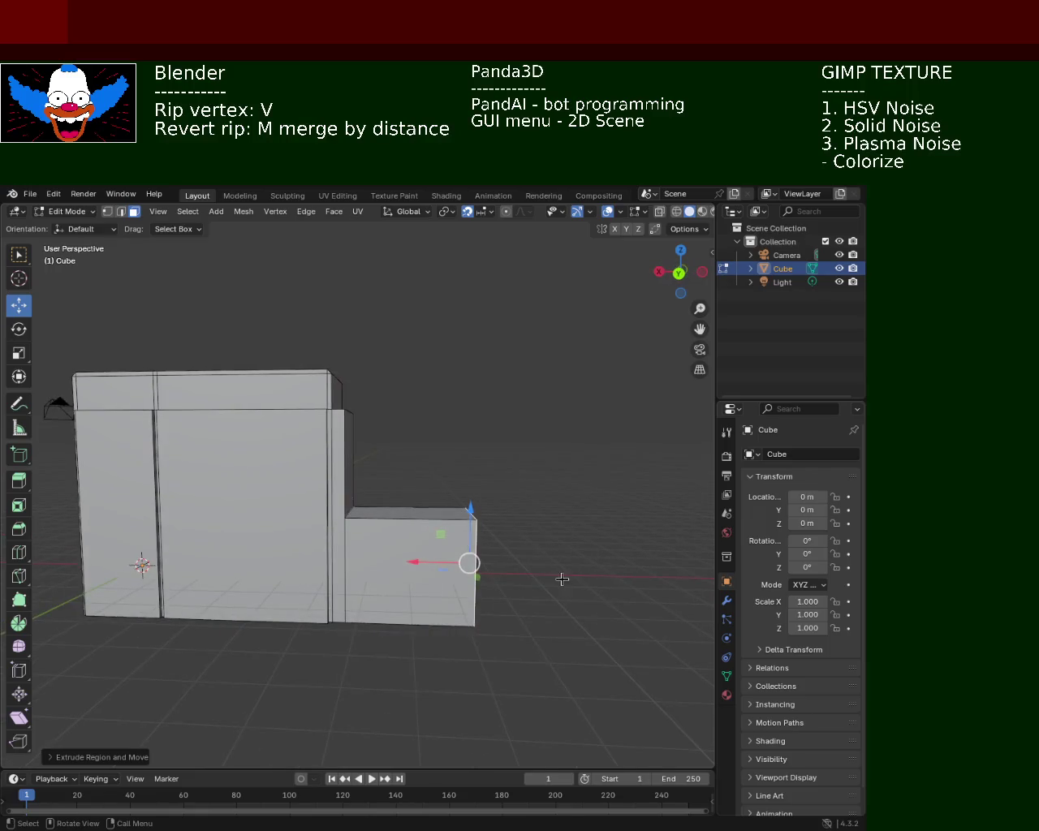
mouse_move(493, 405)
middle_mouse_down()
mouse_move(446, 441)
mouse_move(430, 515)
mouse_move(470, 557)
mouse_move(468, 533)
mouse_move(406, 524)
mouse_move(346, 581)
mouse_move(297, 547)
mouse_move(371, 547)
middle_mouse_up()
left_click(369, 539)
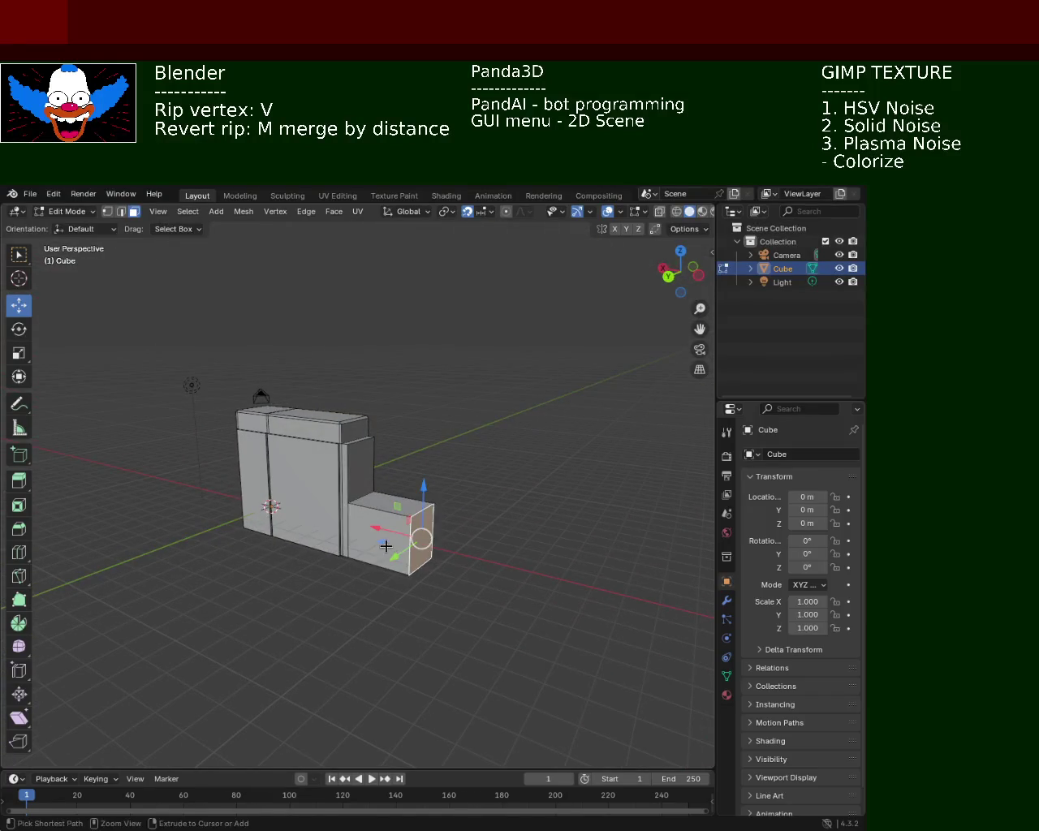
- Extrude the block's side face another 1 m outward
key("e")
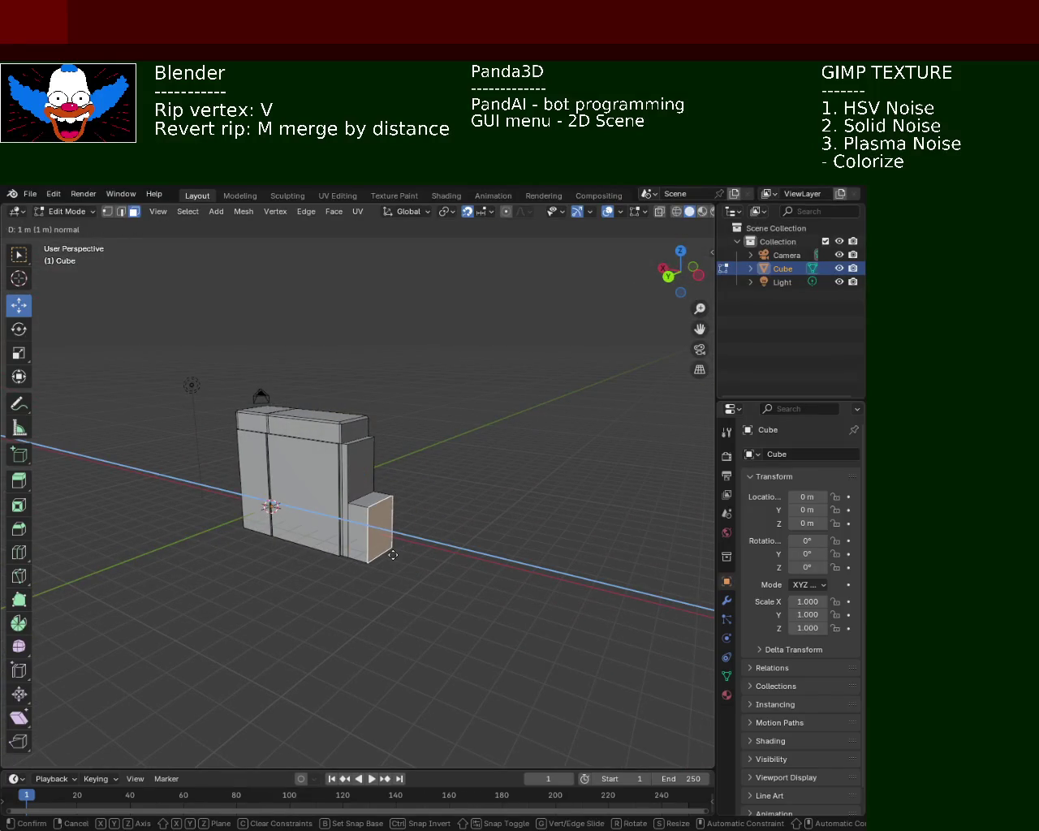
left_click(393, 554)
mouse_move(392, 571)
middle_mouse_down()
mouse_move(457, 573)
mouse_move(473, 600)
mouse_move(379, 600)
mouse_move(344, 581)
mouse_move(274, 598)
mouse_move(239, 585)
mouse_move(372, 571)
mouse_move(383, 596)
mouse_move(334, 570)
mouse_move(433, 322)
mouse_move(387, 489)
middle_mouse_up()
middle_click_drag(336, 408, 346, 419)
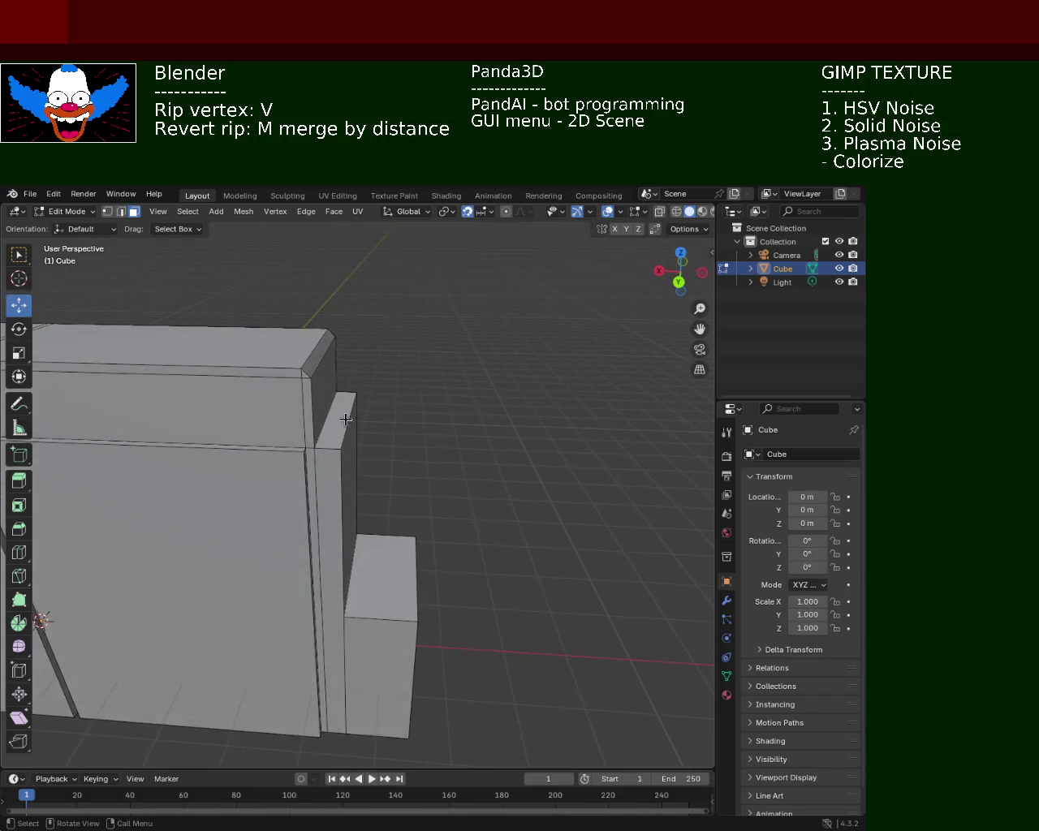
- In Edge select, raise the ripped side edge straight up along Z beside the ledge
left_click(120, 211)
key("v")
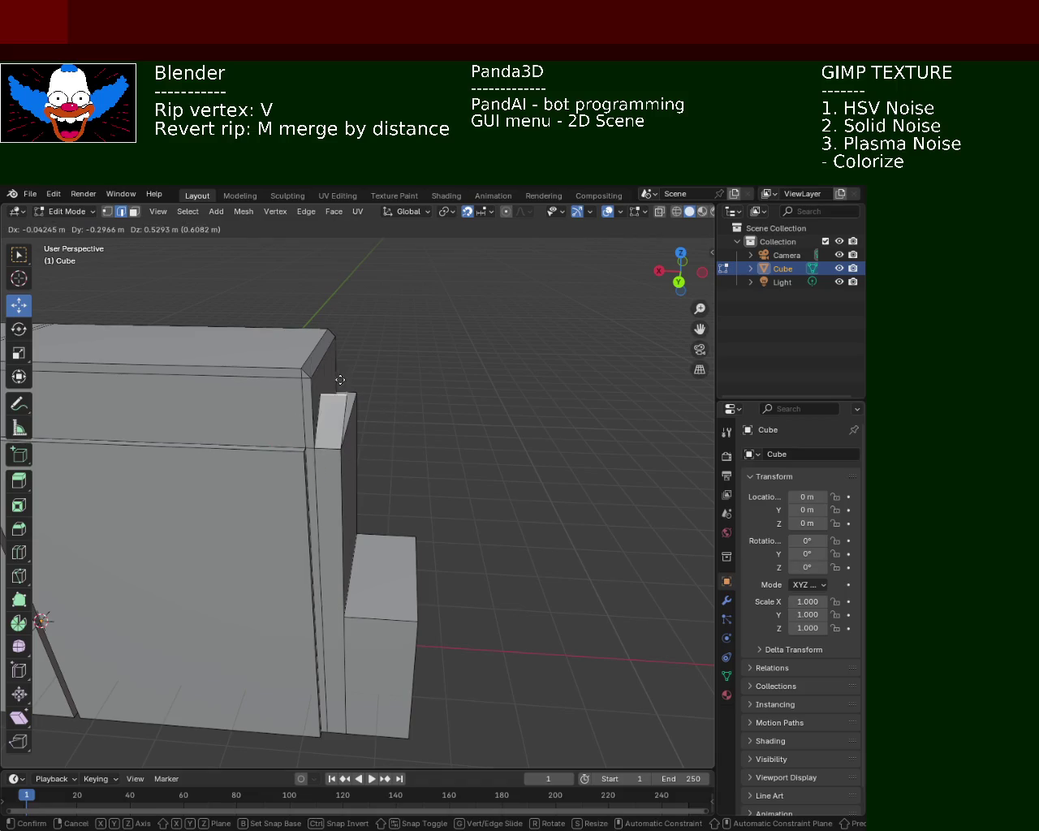
key("y")
key("z")
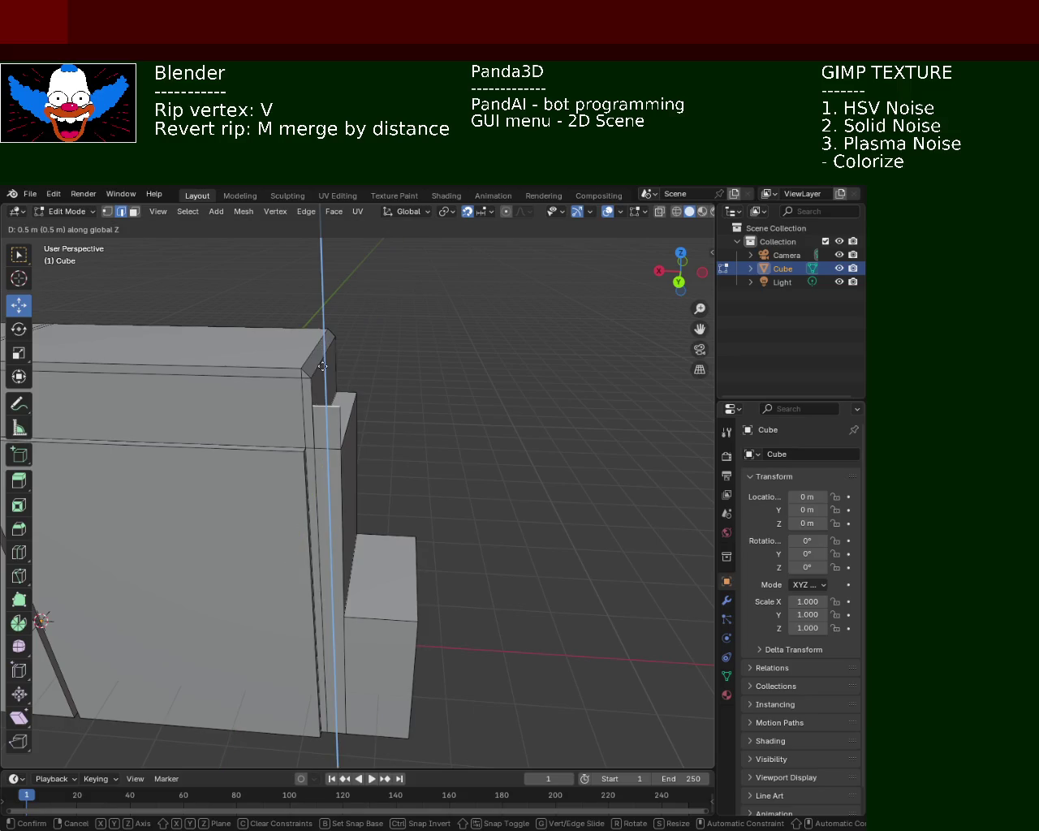
left_click(300, 659)
mouse_move(429, 696)
middle_mouse_down()
mouse_move(225, 665)
mouse_move(390, 579)
mouse_move(360, 638)
mouse_move(6, 744)
middle_mouse_up()
mouse_move(306, 359)
middle_mouse_down()
mouse_move(406, 395)
mouse_move(387, 463)
mouse_move(476, 512)
mouse_move(255, 514)
mouse_move(274, 492)
mouse_move(414, 477)
mouse_move(357, 476)
middle_mouse_up()
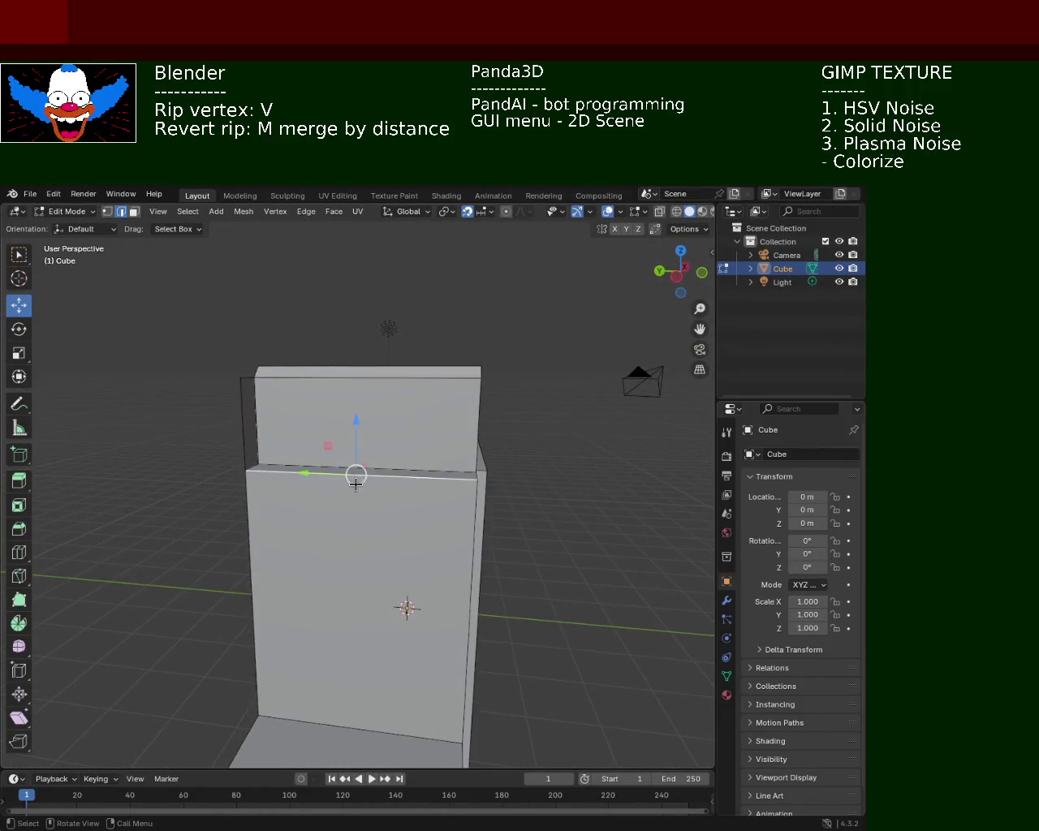
- Raise the selected front panel edge straight up along Z
key("g")
key("z")
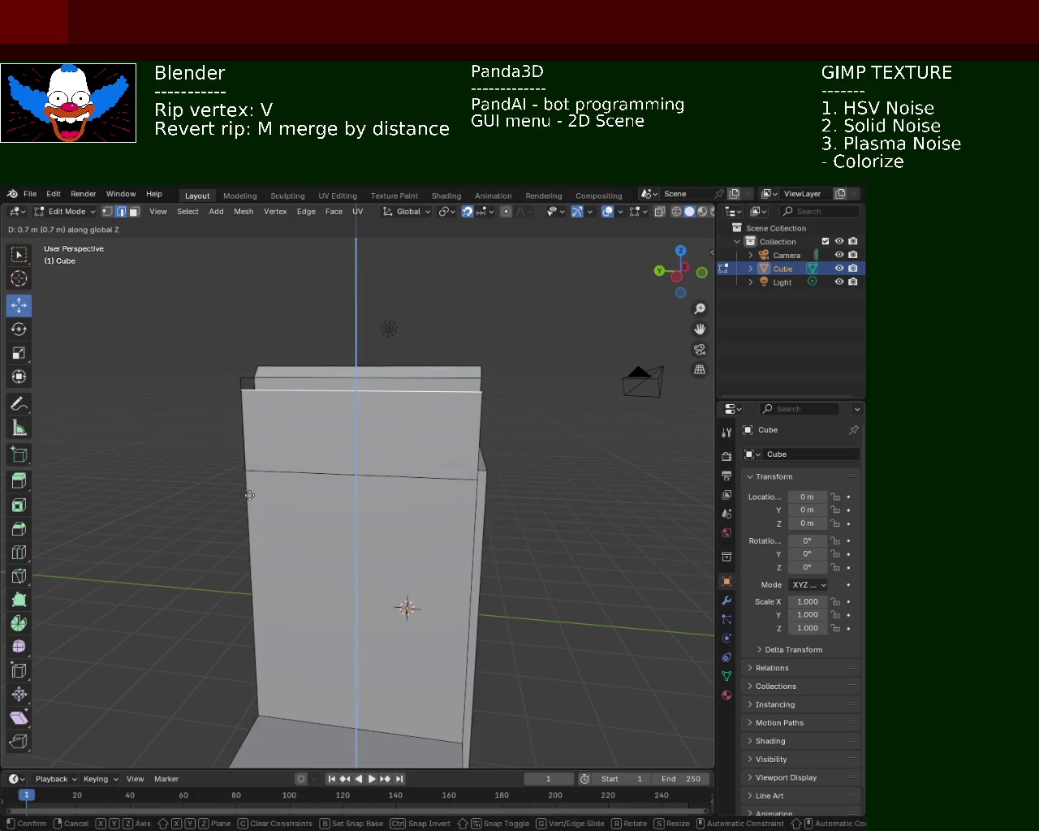
left_click(266, 447)
mouse_move(371, 482)
middle_mouse_down()
mouse_move(510, 573)
mouse_move(287, 573)
mouse_move(301, 556)
mouse_move(350, 572)
middle_mouse_up()
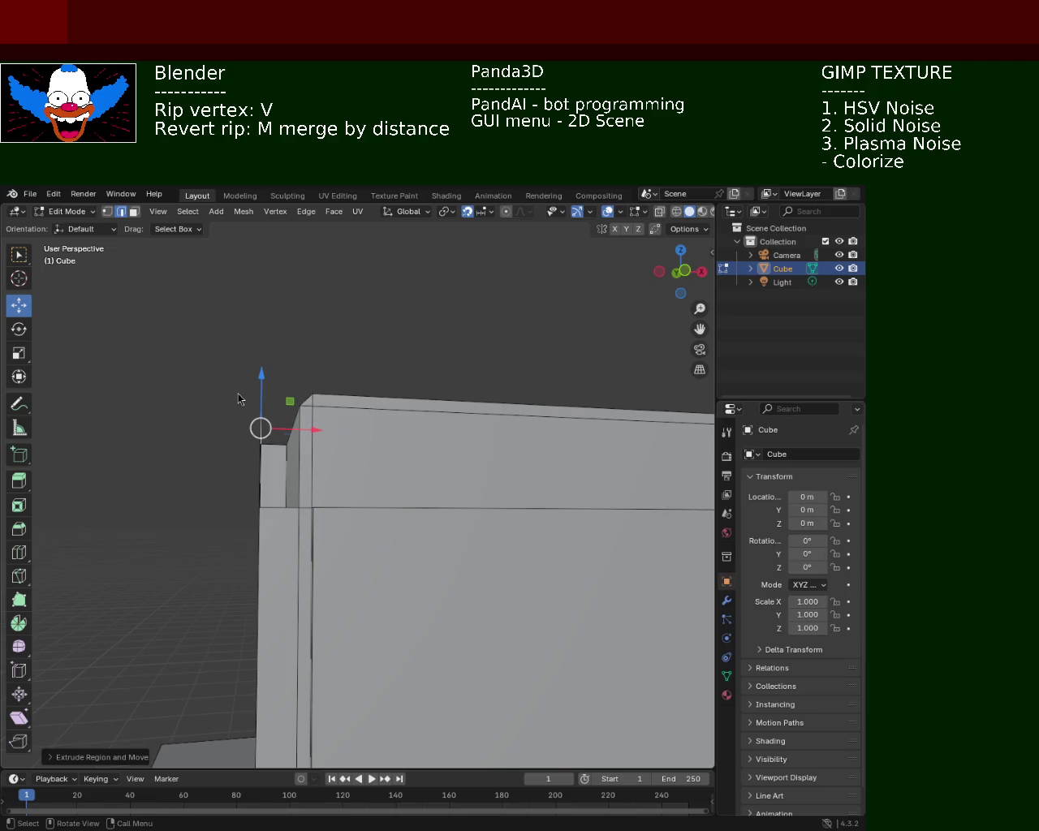
- Move the selected face upward above the cabinet's top ledge
key("g")
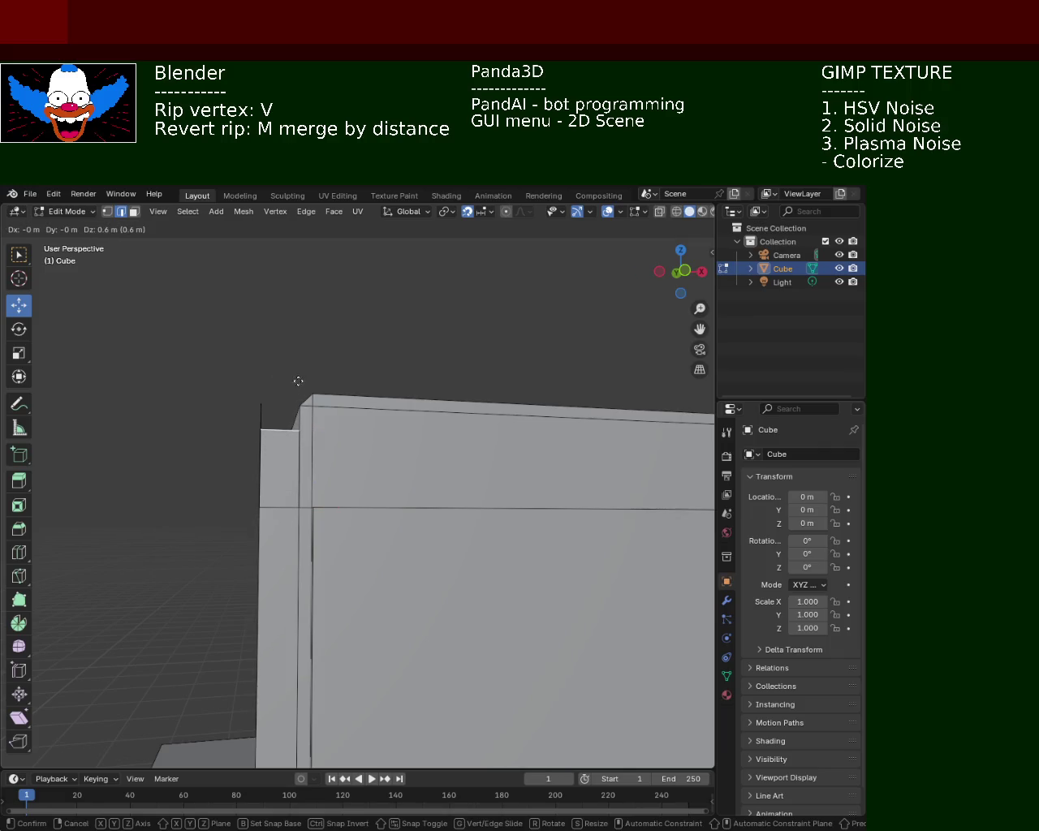
left_click(307, 670)
scroll(353, 589, "down", 3)
mouse_move(452, 635)
middle_mouse_down()
mouse_move(507, 630)
mouse_move(452, 617)
middle_mouse_up()
- Move the corner geometry, offsetting the corner strip about 0.6 m up and 0.2 m along Y
key("g")
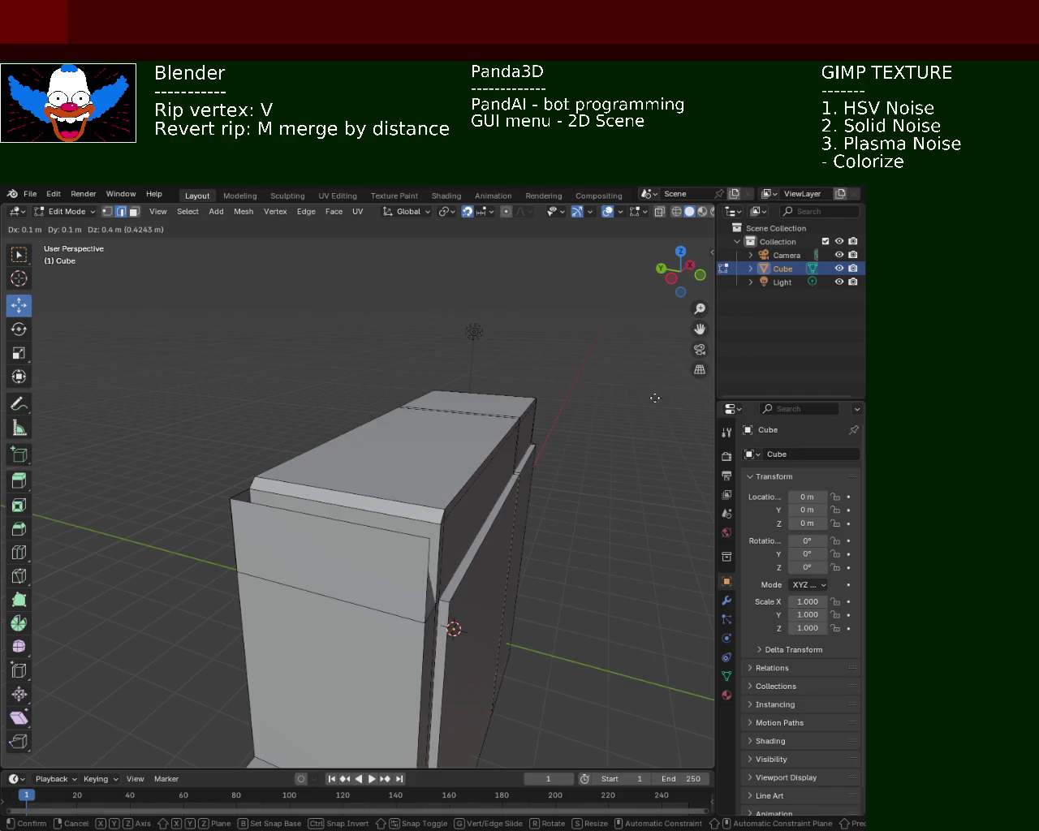
left_click(493, 505)
middle_click_drag(492, 505, 404, 476)
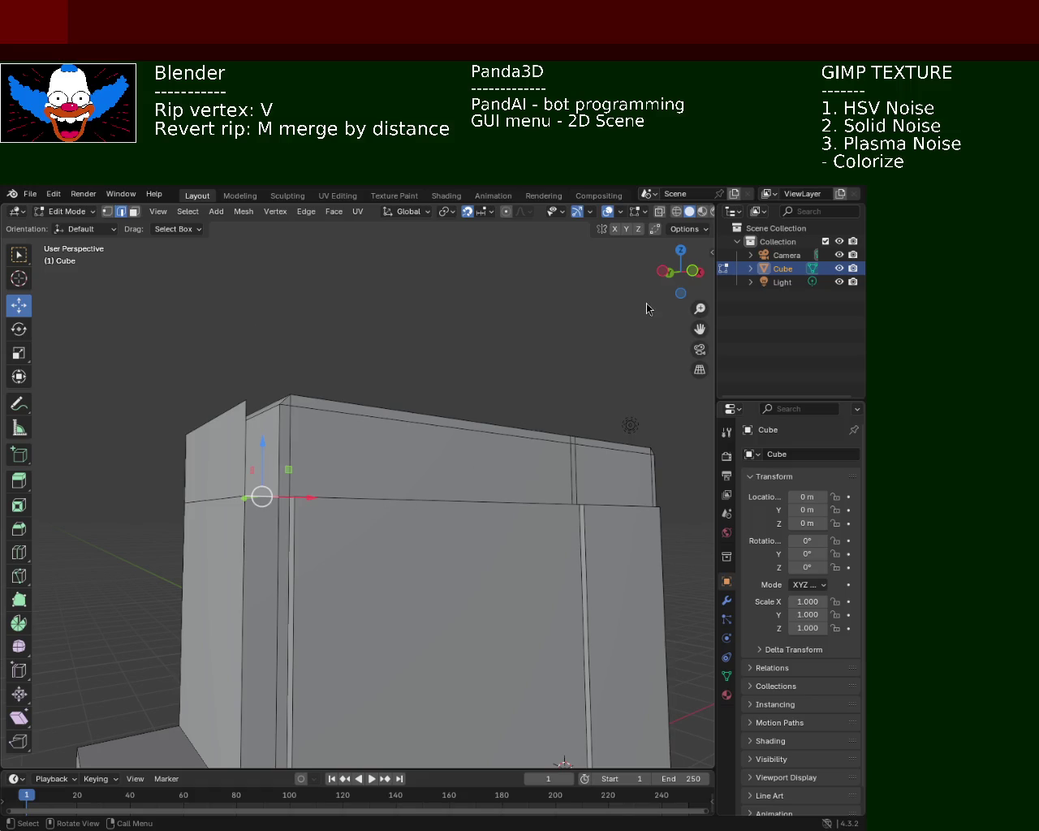
middle_click_drag(337, 557, 473, 370)
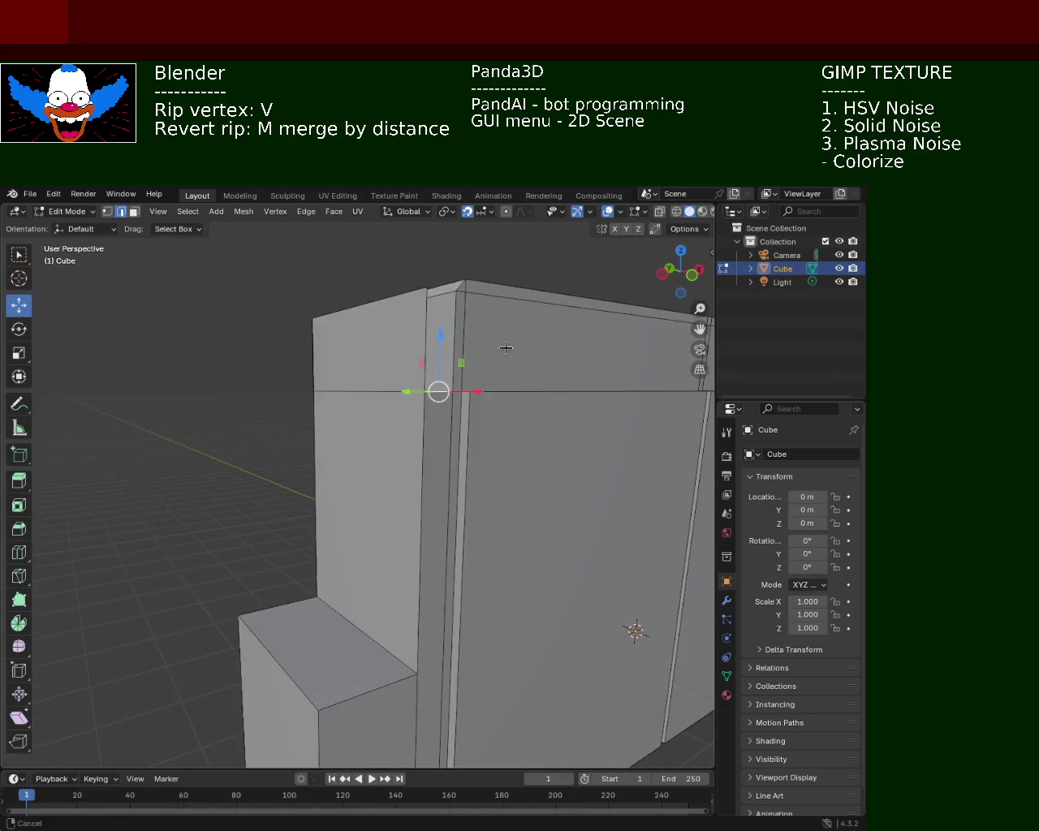
key("v")
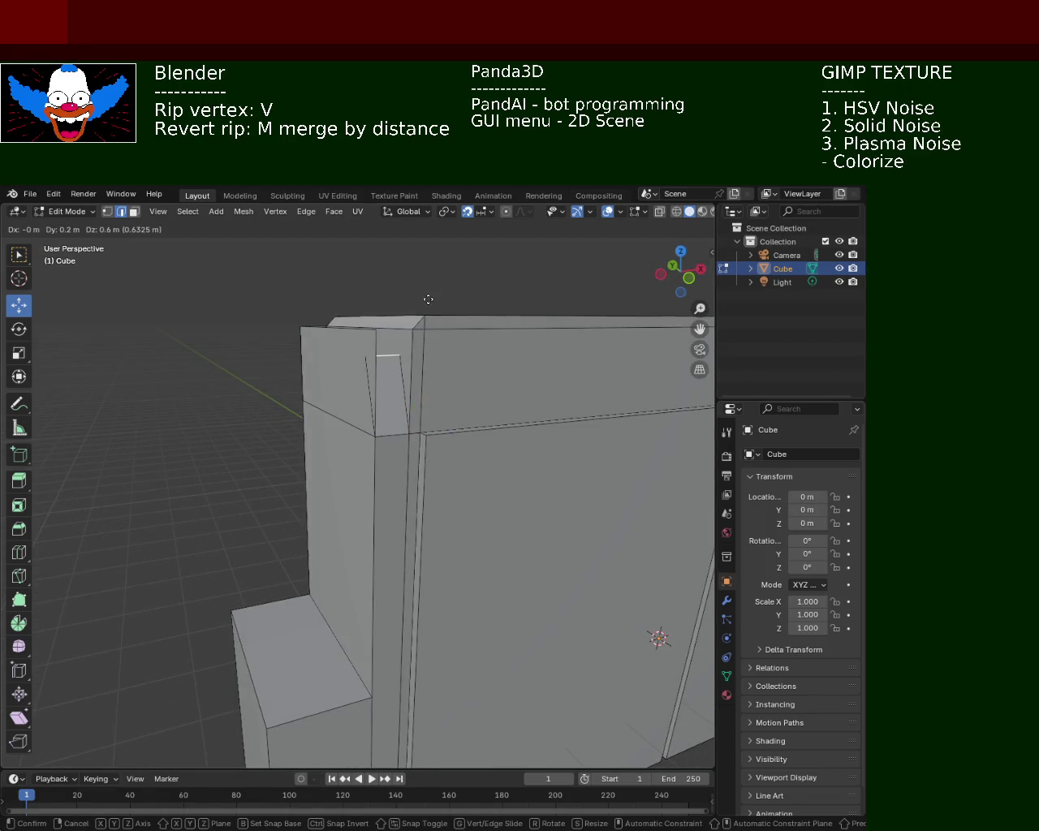